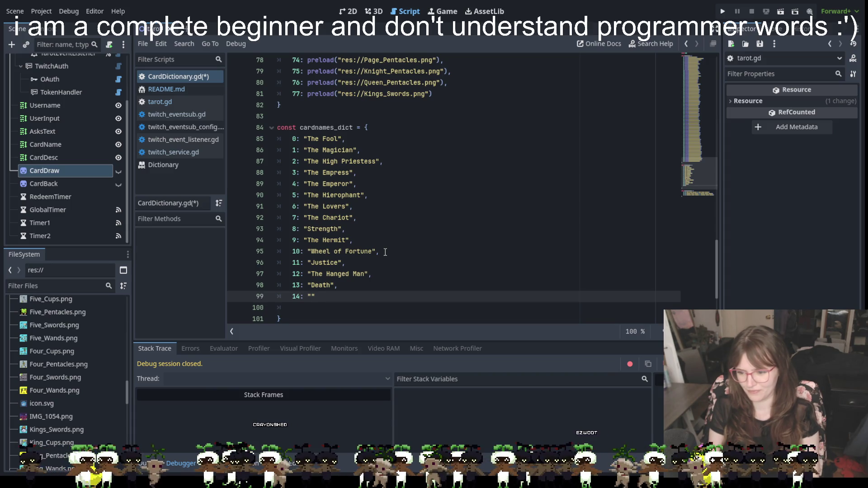
# Fill entry 14 with "Temperance", then add 15: "The Devil" and 16: "The Tower" on new lines
pyautogui.write('Temperance')
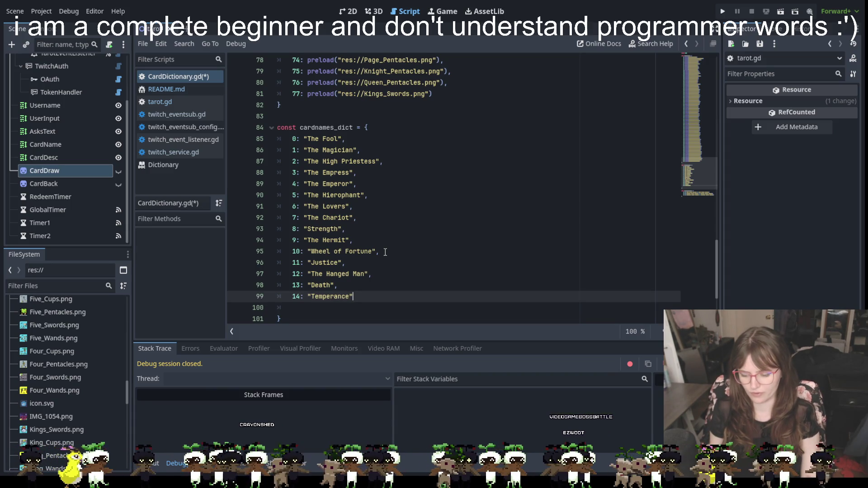
pyautogui.write(',')
pyautogui.press('Return')
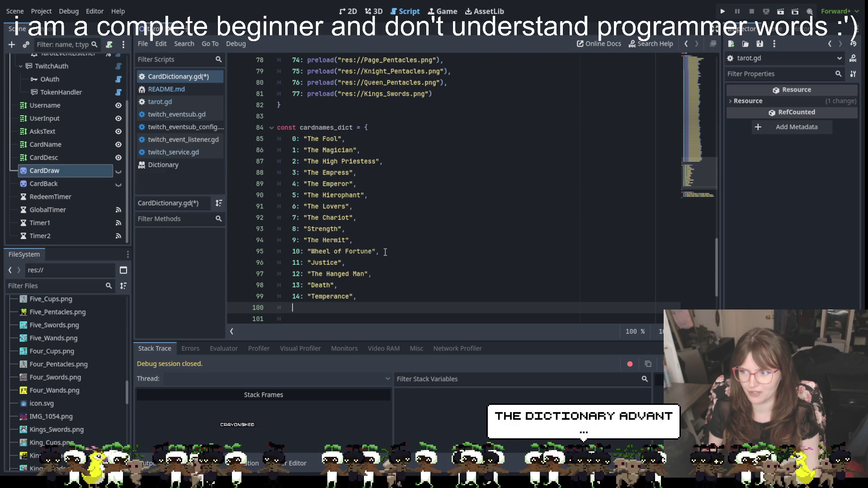
pyautogui.write('15: ')
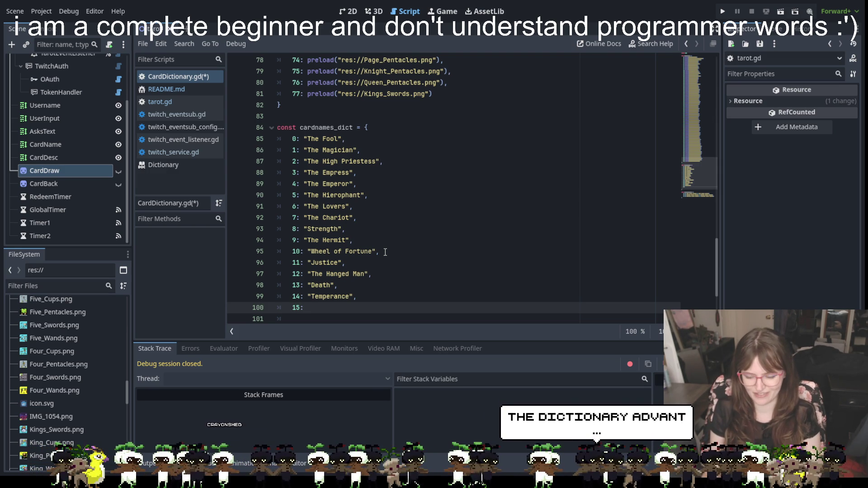
pyautogui.write('"')
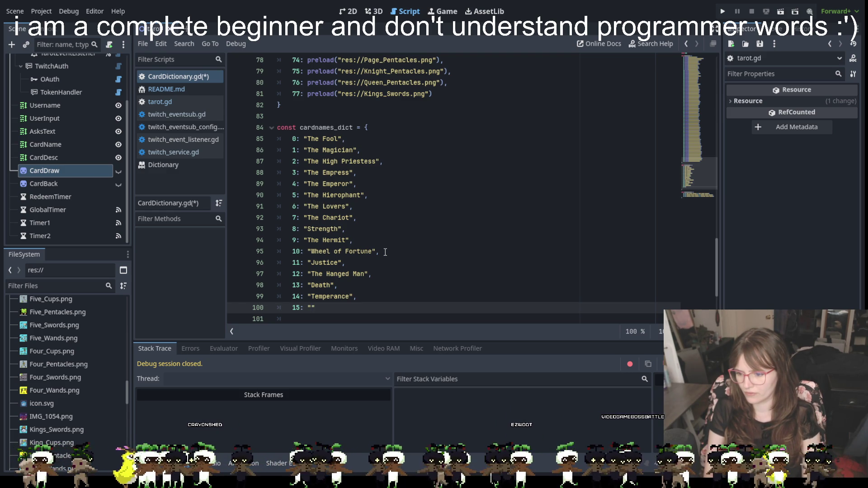
pyautogui.write('The Devil')
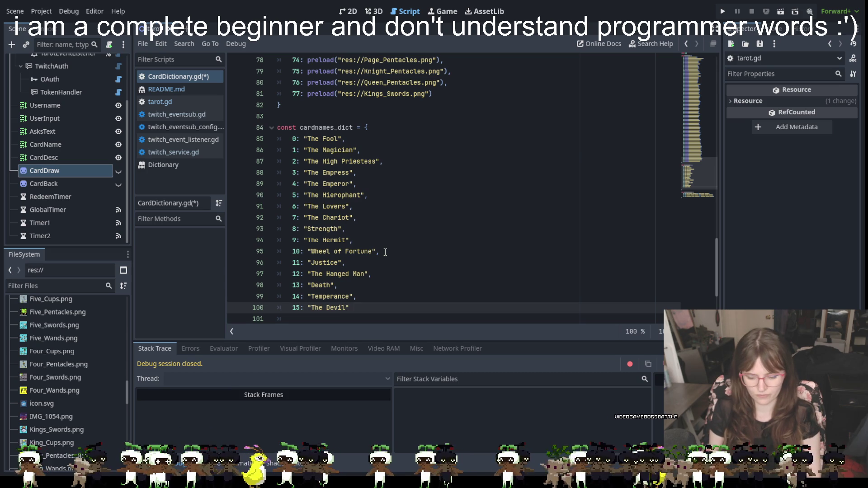
pyautogui.write(',')
pyautogui.press('Return')
pyautogui.write('16')
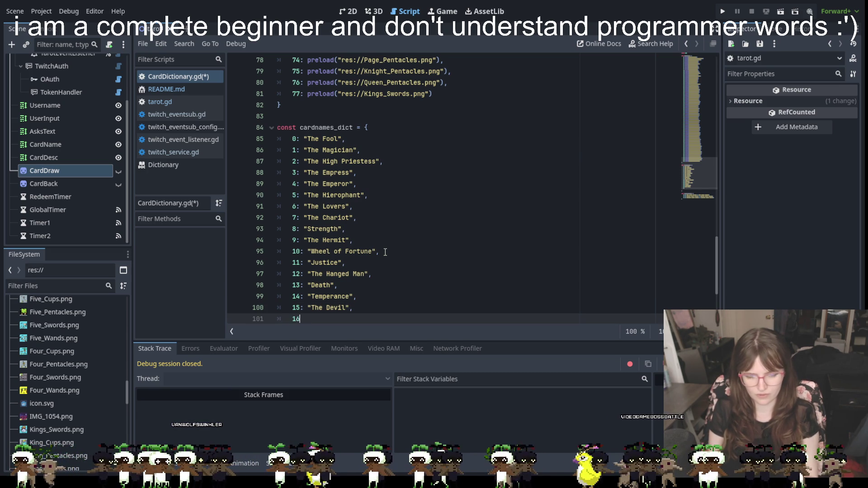
pyautogui.write(': "')
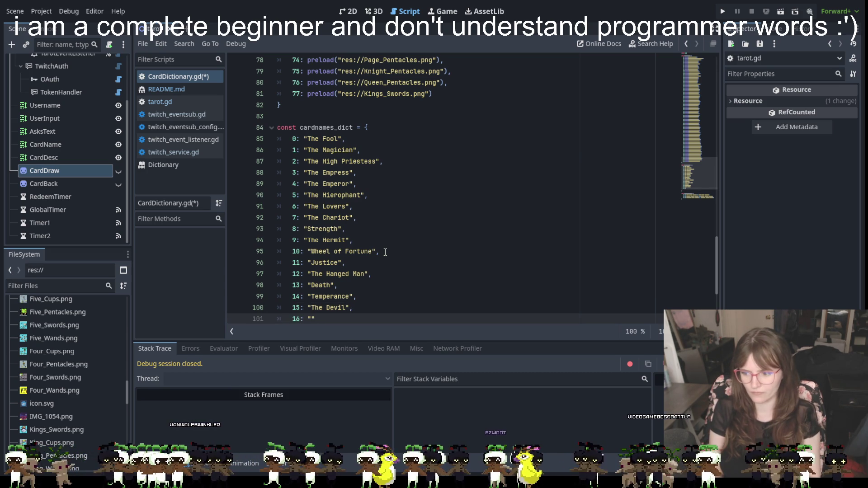
pyautogui.write('The Tower"')
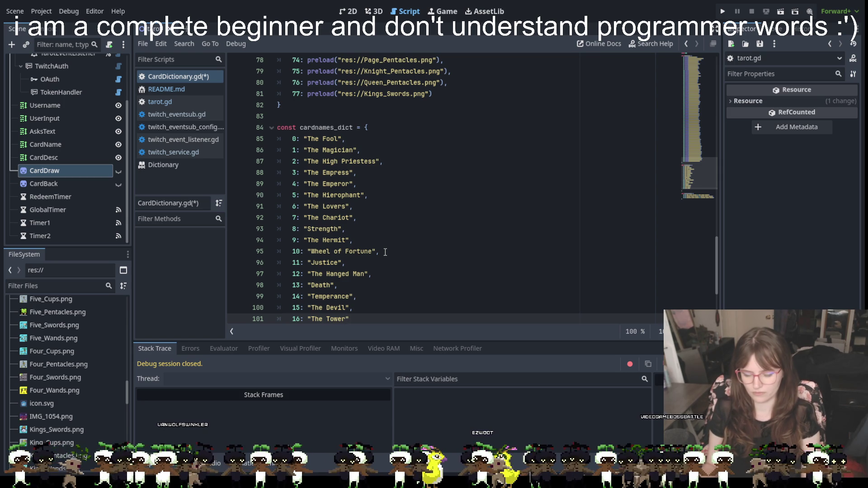
pyautogui.write(',')
pyautogui.press('Return')
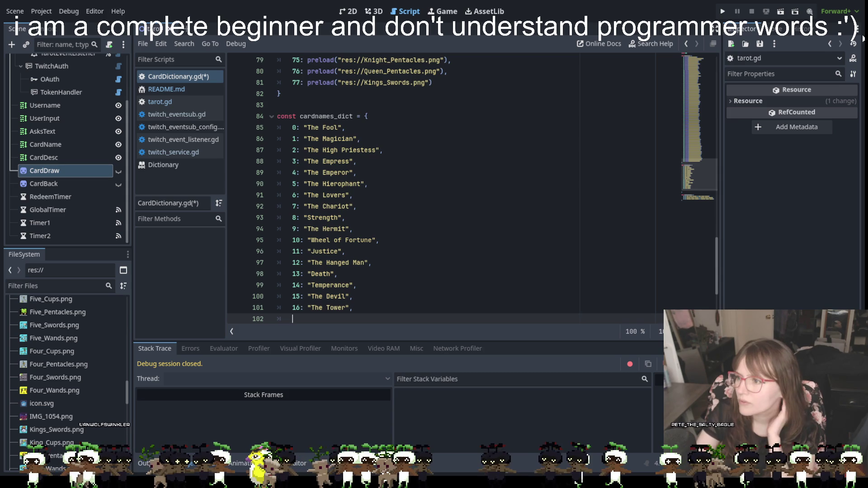
pyautogui.scroll(-3, 421, 135)
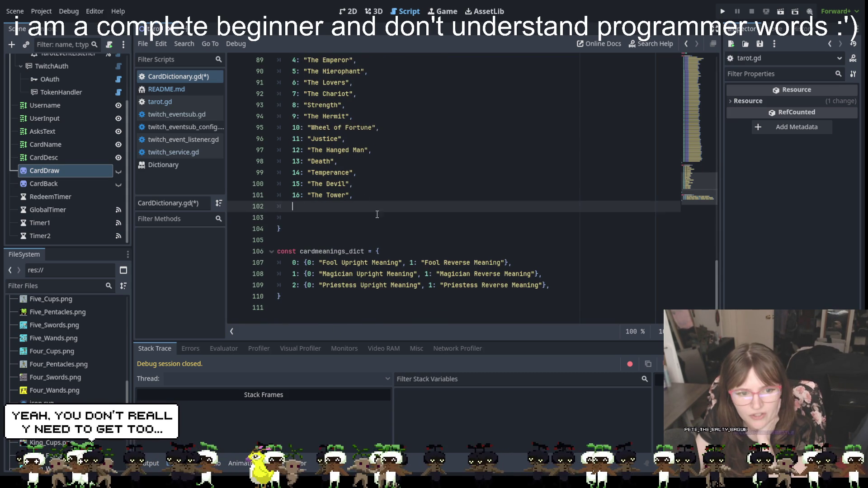
pyautogui.scroll(8, 323, 258)
pyautogui.scroll(10, 323, 259)
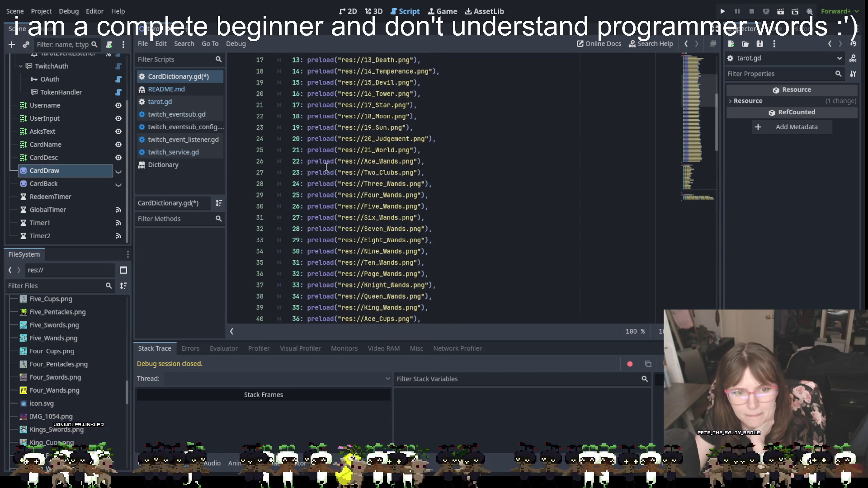
pyautogui.scroll(9, 326, 167)
pyautogui.scroll(-20, 326, 166)
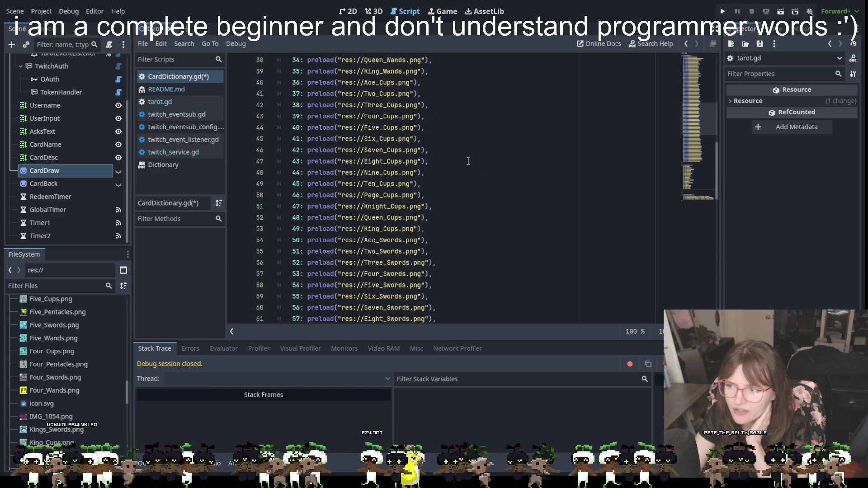
pyautogui.scroll(-9, 485, 202)
pyautogui.click(478, 206)
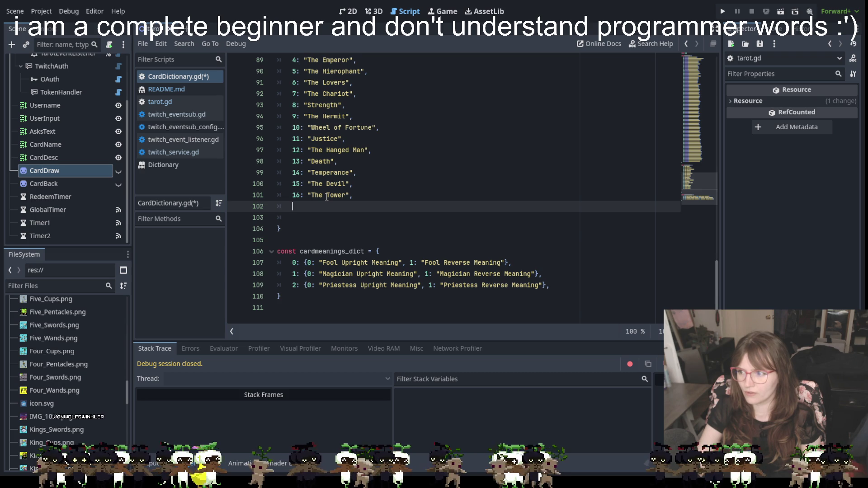
# Add 17: "The Star", 18: "The Moon" and 19: "The Sun" with trailing commas, then begin entry 20
pyautogui.write('1')
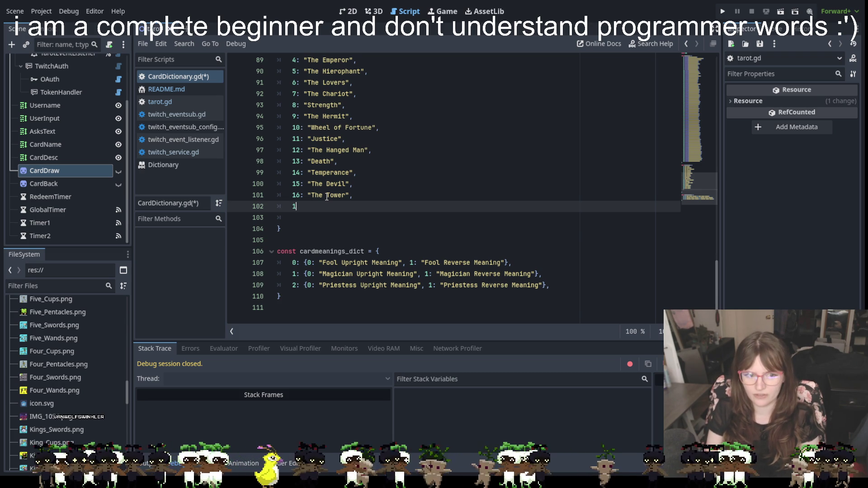
pyautogui.write('7: "')
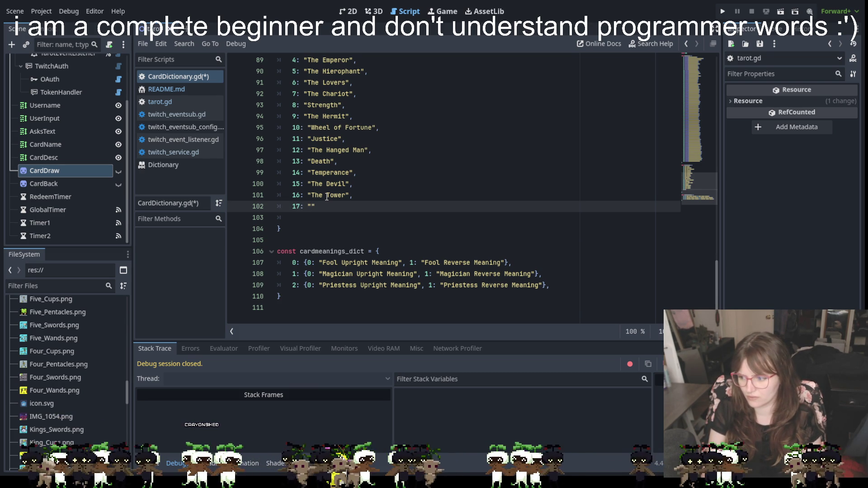
pyautogui.write('The Star')
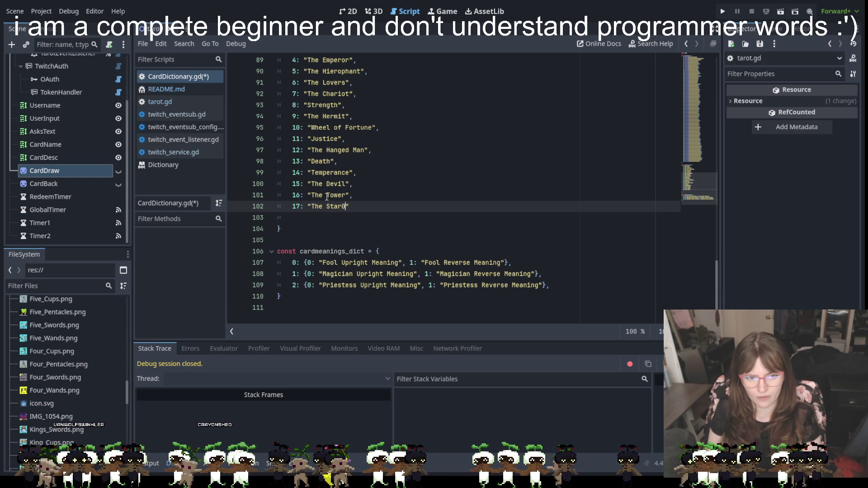
pyautogui.press('End')
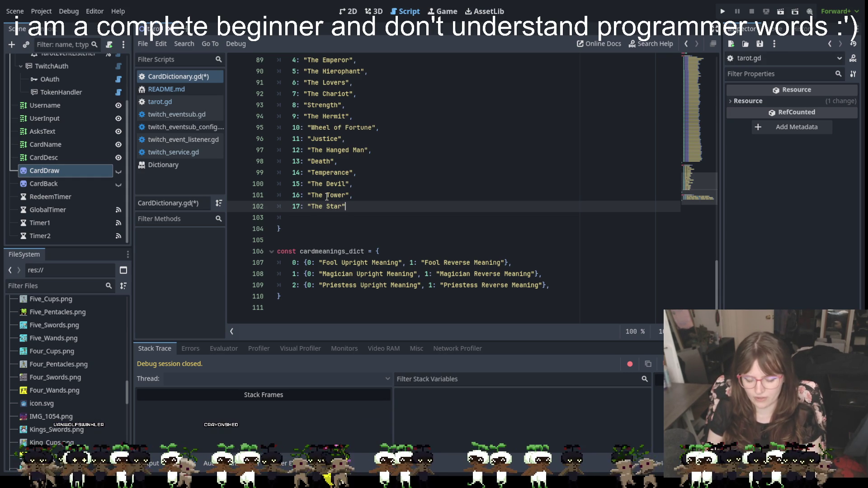
pyautogui.write(',')
pyautogui.press('Return')
pyautogui.write('18: "')
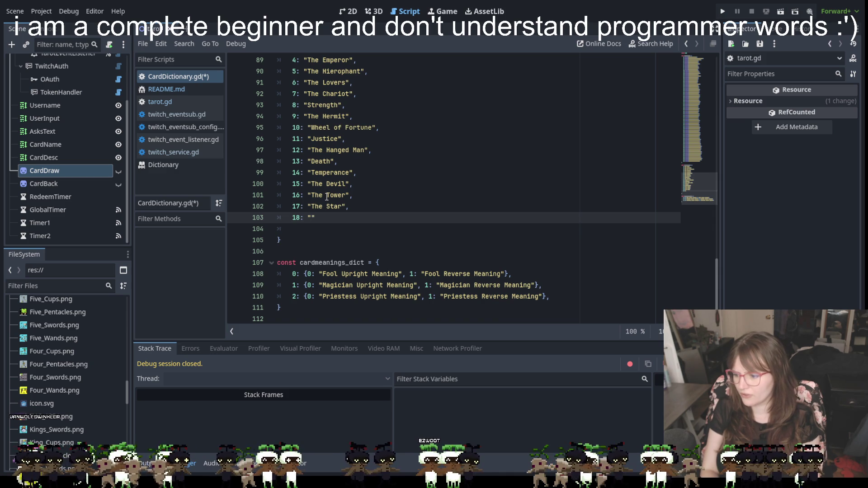
pyautogui.write('The Moon"')
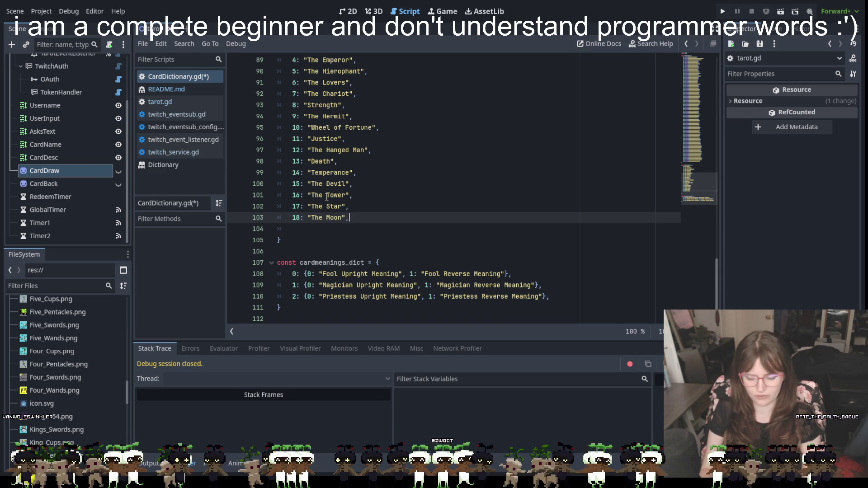
pyautogui.write(',')
pyautogui.press('Return')
pyautogui.write('19: "')
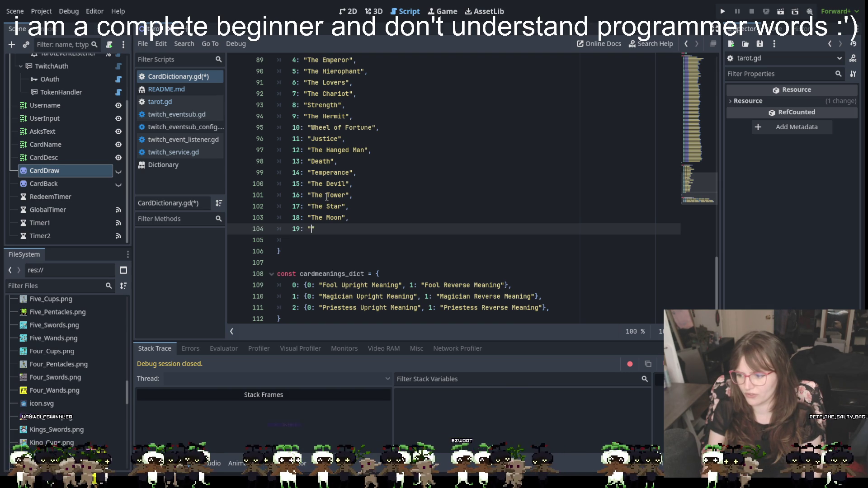
pyautogui.write('The Sun')
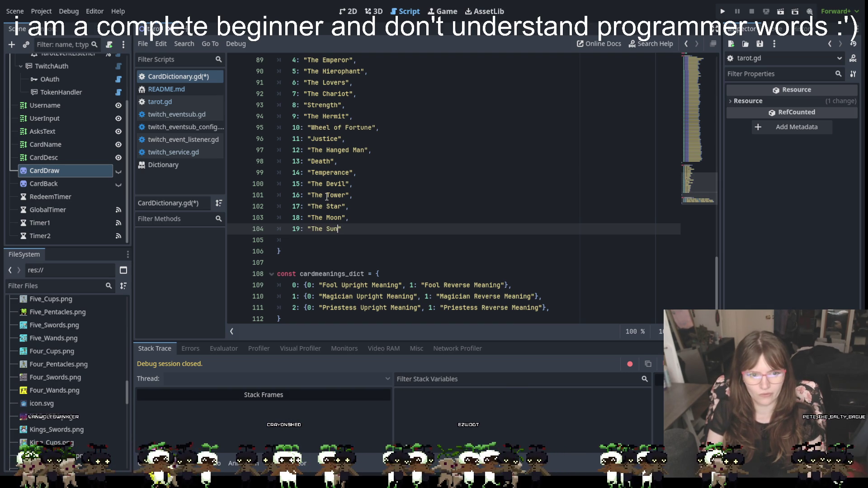
pyautogui.press('Right')
pyautogui.write(',')
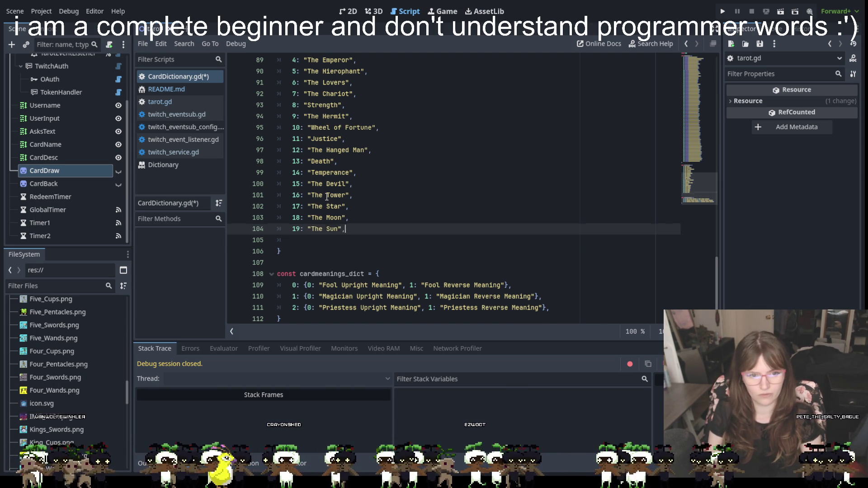
pyautogui.press('Return')
pyautogui.write('20: "')
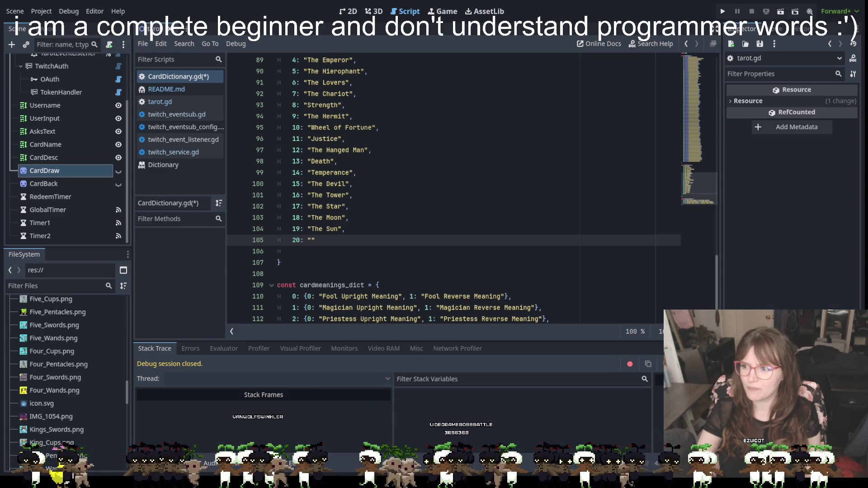
pyautogui.click(568, 222)
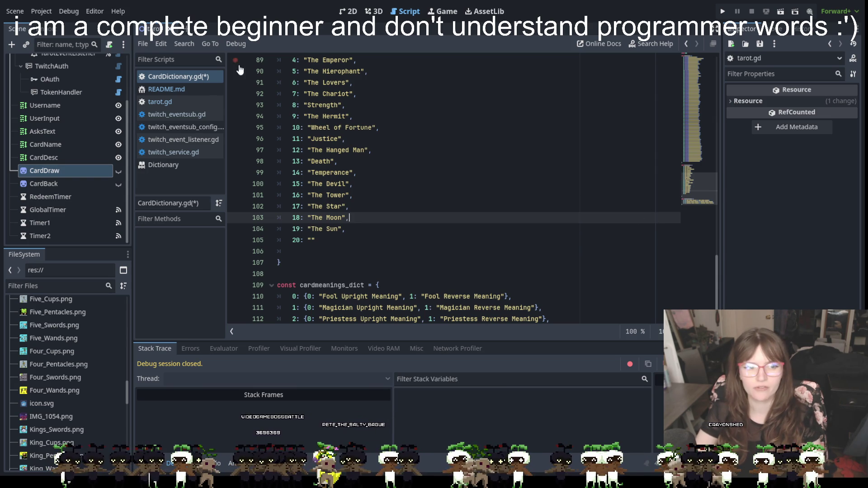
pyautogui.click(169, 102)
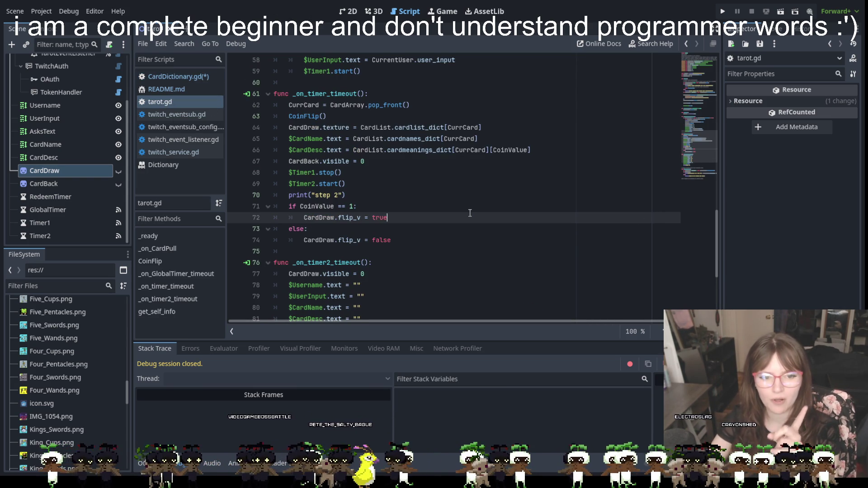
pyautogui.scroll(1, 466, 213)
pyautogui.scroll(2, 461, 203)
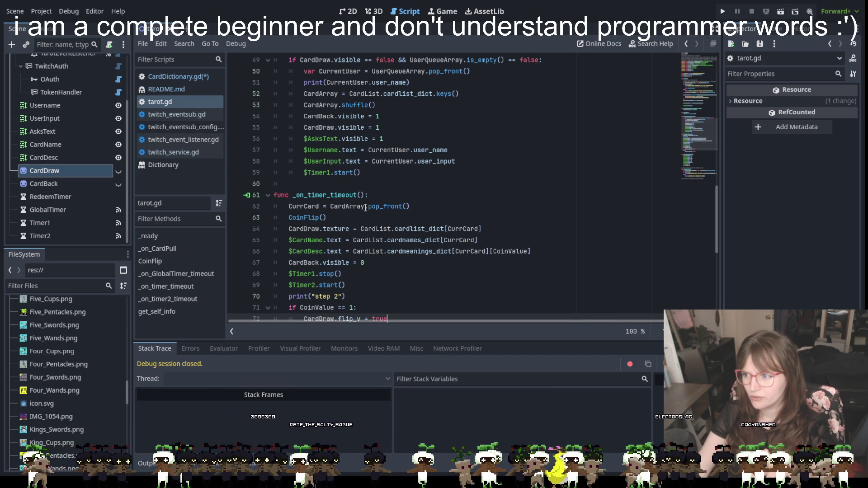
pyautogui.scroll(-8, 365, 208)
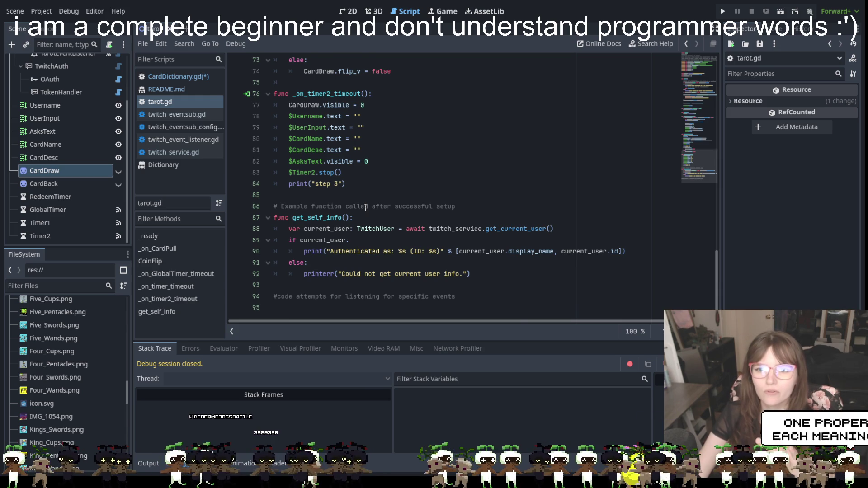
pyautogui.scroll(2, 365, 207)
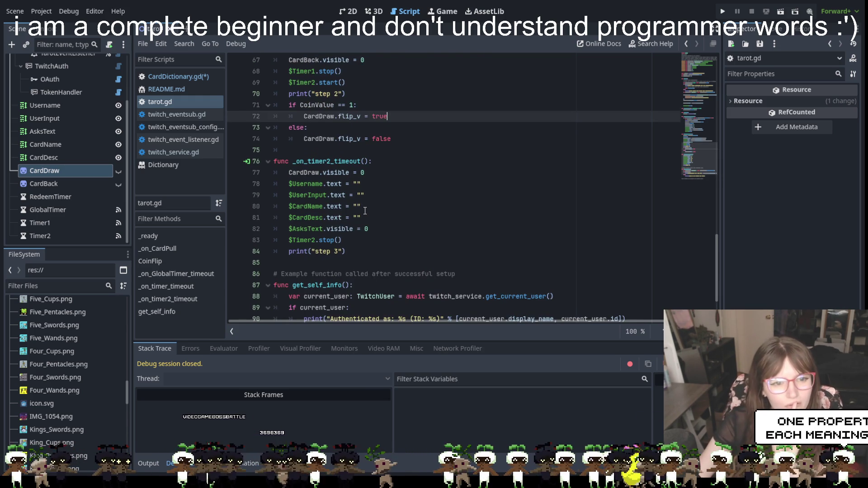
pyautogui.scroll(4, 366, 211)
pyautogui.scroll(4, 365, 211)
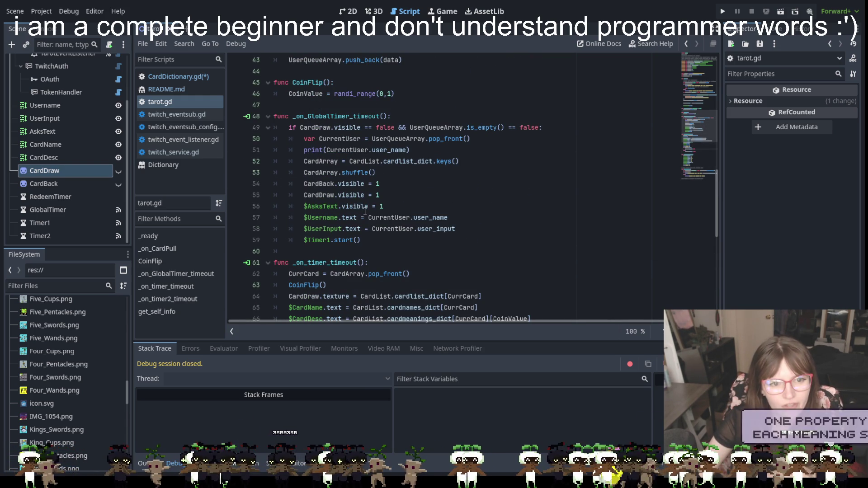
pyautogui.scroll(2, 365, 211)
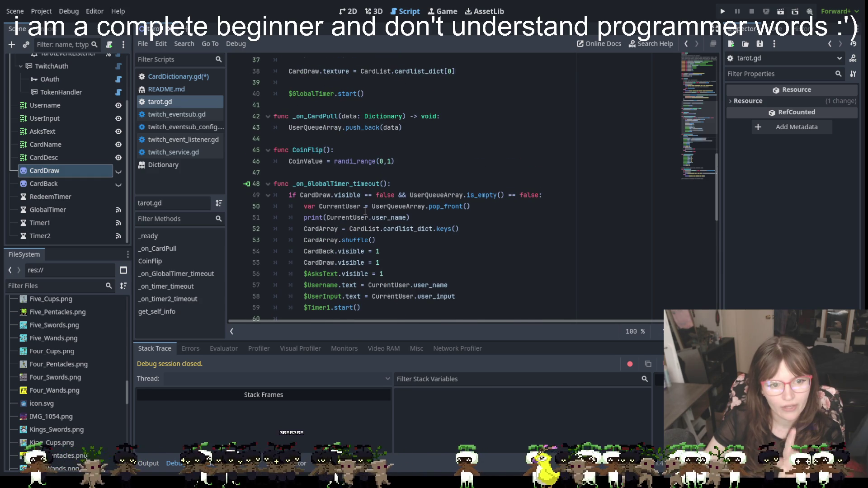
pyautogui.scroll(-2, 366, 211)
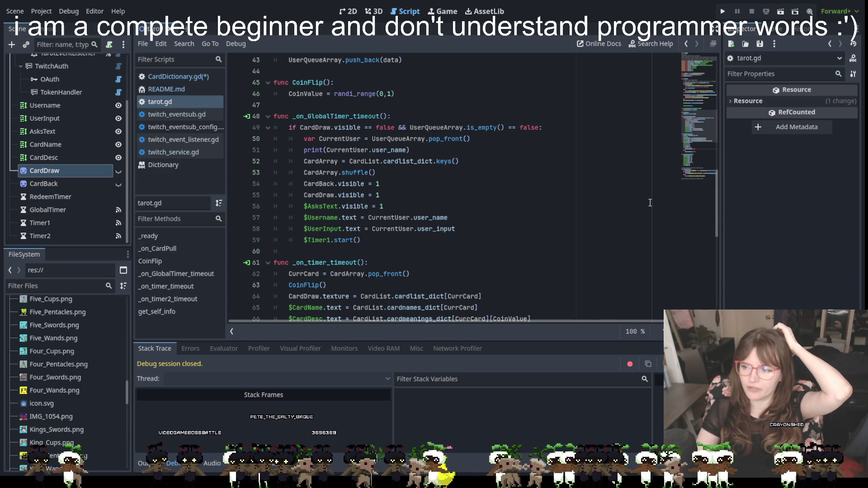
pyautogui.scroll(-2, 633, 208)
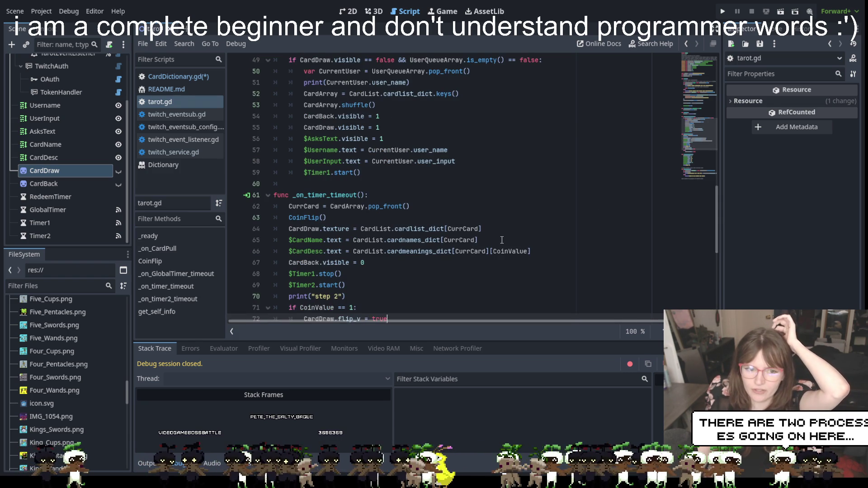
pyautogui.scroll(-1, 502, 240)
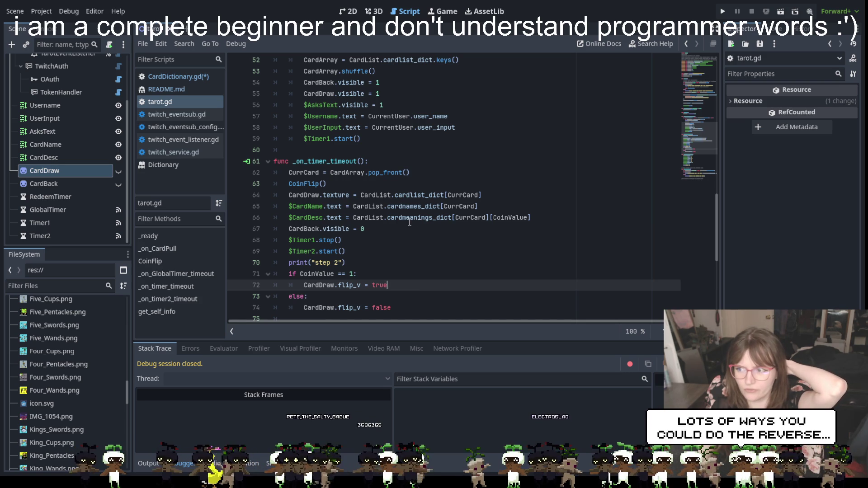
pyautogui.moveTo(410, 222)
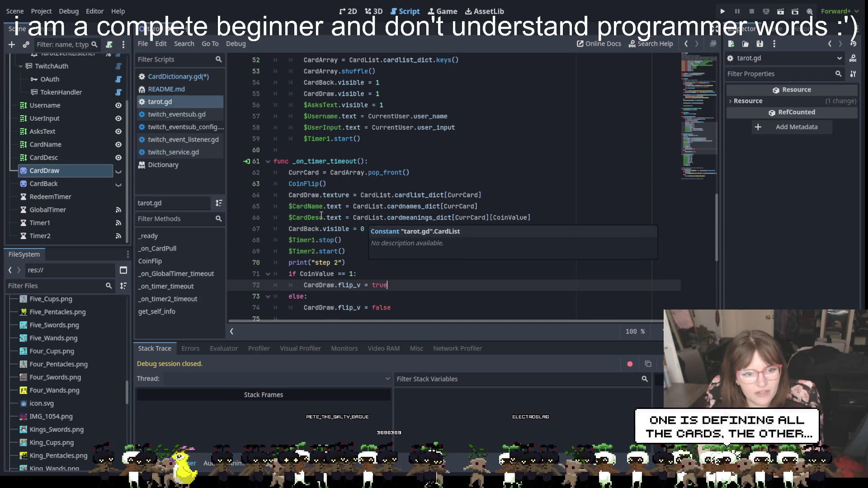
pyautogui.scroll(-2, 362, 235)
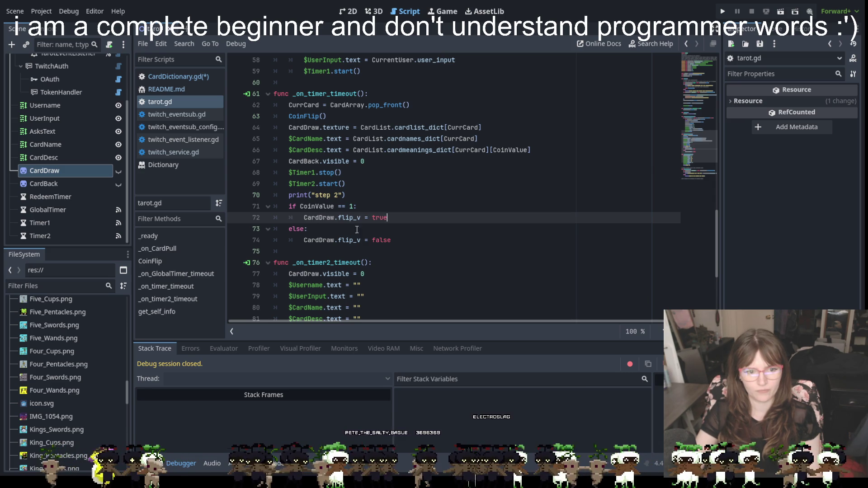
pyautogui.scroll(-2, 419, 252)
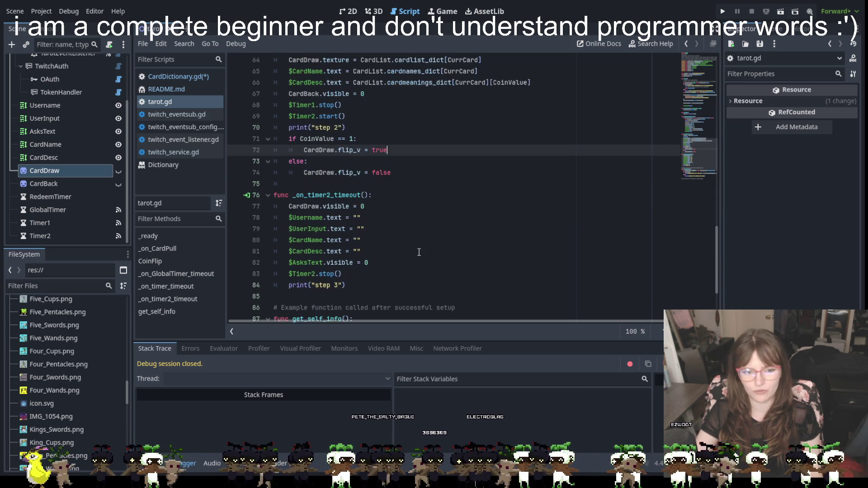
pyautogui.scroll(-2, 419, 252)
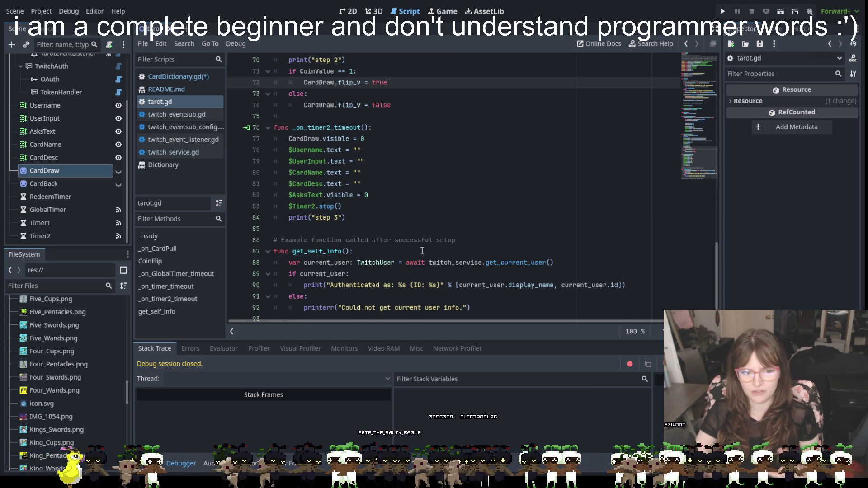
pyautogui.scroll(4, 421, 265)
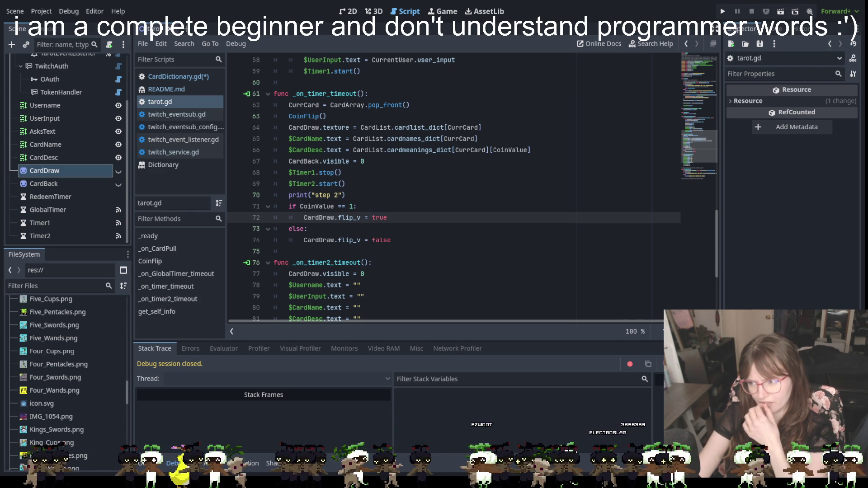
pyautogui.click(433, 149)
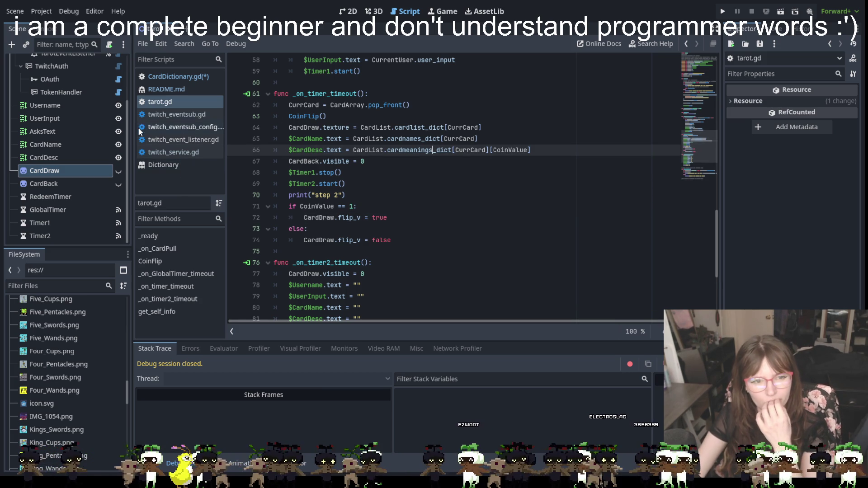
# Look over the twitch_eventsub.gd and tarot.gd scripts in the Scripts list
pyautogui.click(165, 113)
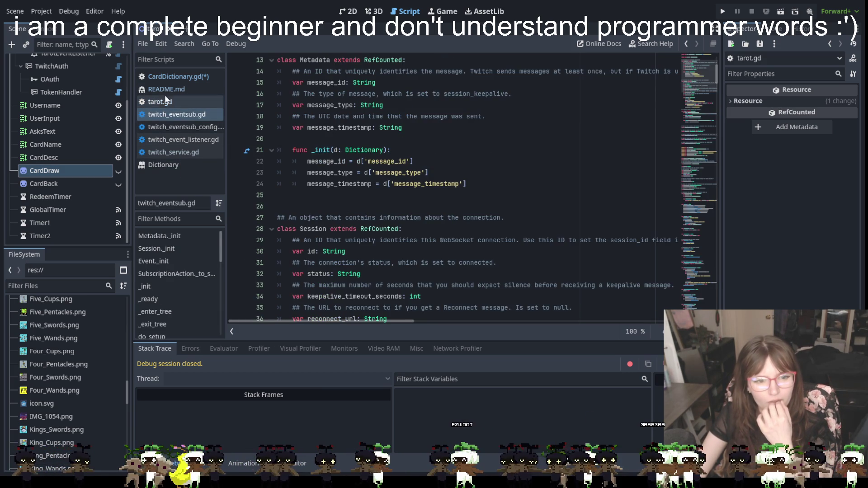
pyautogui.click(162, 100)
pyautogui.click(176, 114)
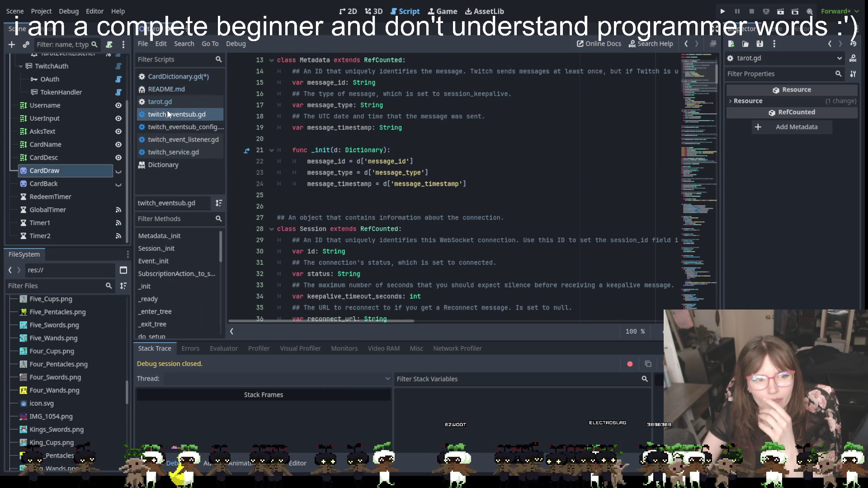
pyautogui.click(168, 102)
pyautogui.scroll(-1, 322, 164)
pyautogui.scroll(-1, 322, 164)
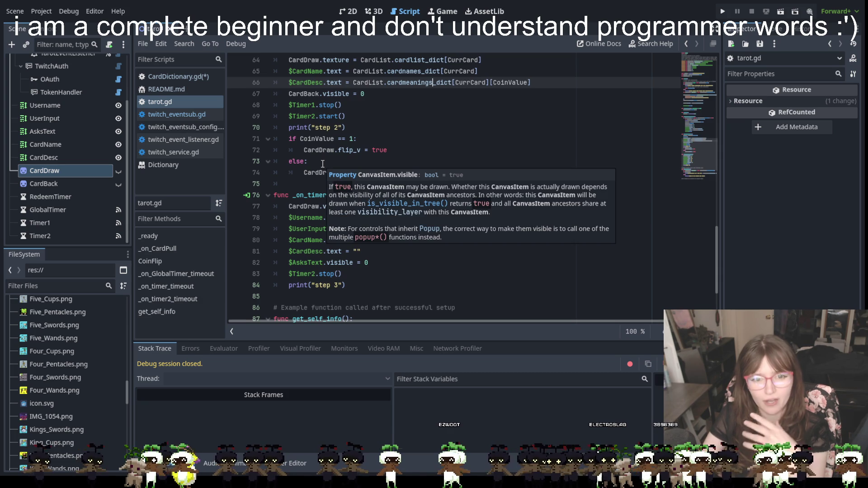
# Check twitch_eventsub_config.gd and twitch_event_listener.gd, then return to CardDictionary.gd
pyautogui.click(191, 127)
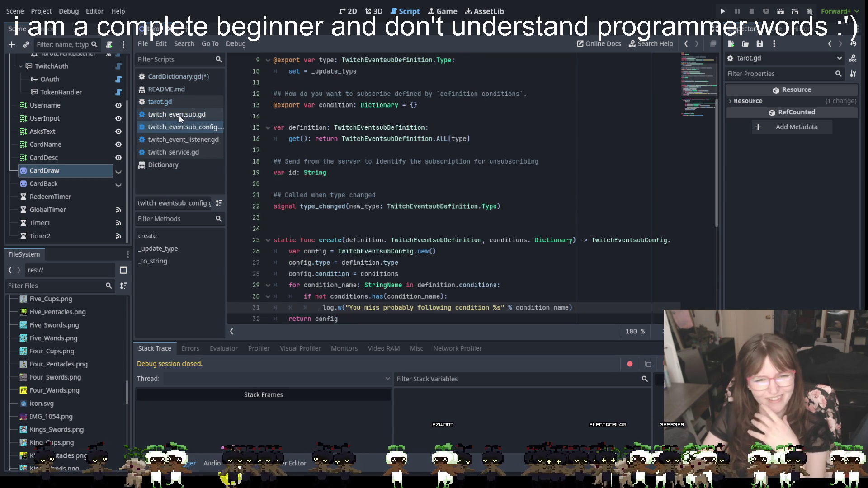
pyautogui.click(164, 139)
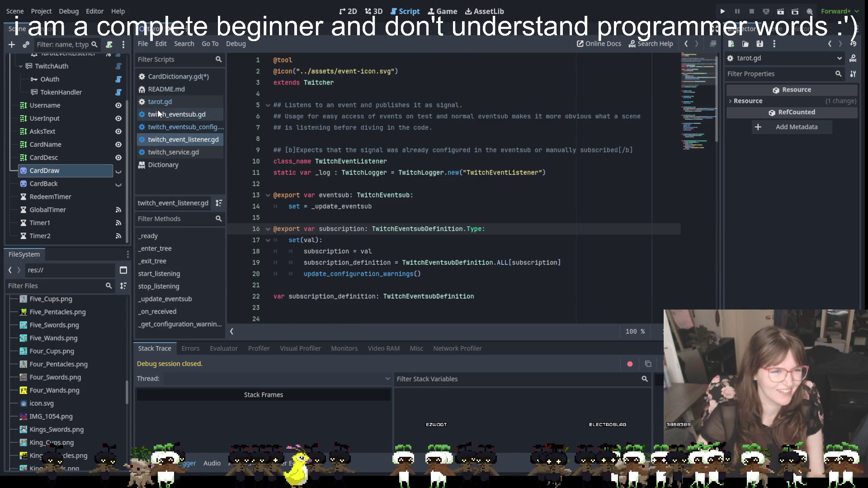
pyautogui.click(179, 76)
pyautogui.scroll(-1, 435, 159)
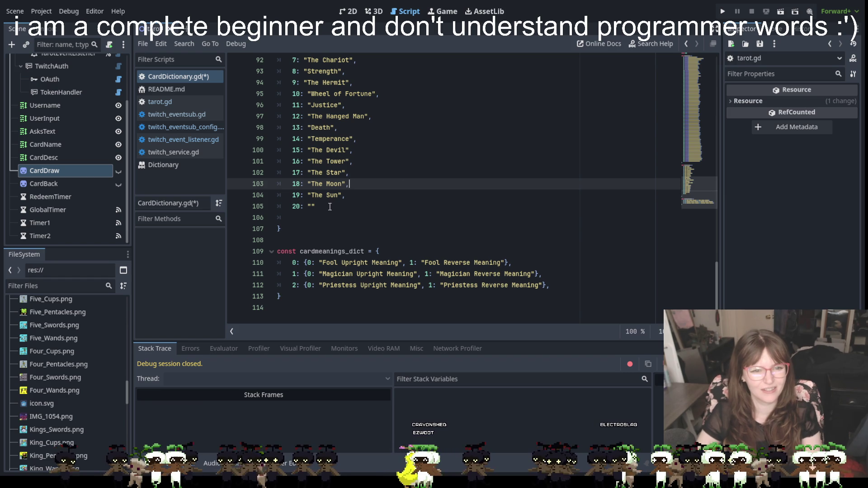
# Fill entry 20 with "Judgement" and add 21: "Wheel of Fortune" on a new line
pyautogui.click(312, 207)
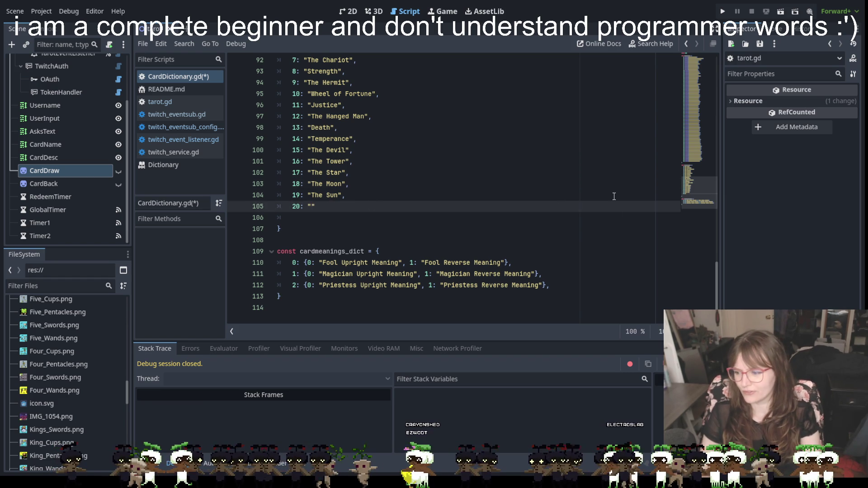
pyautogui.write('Judgement')
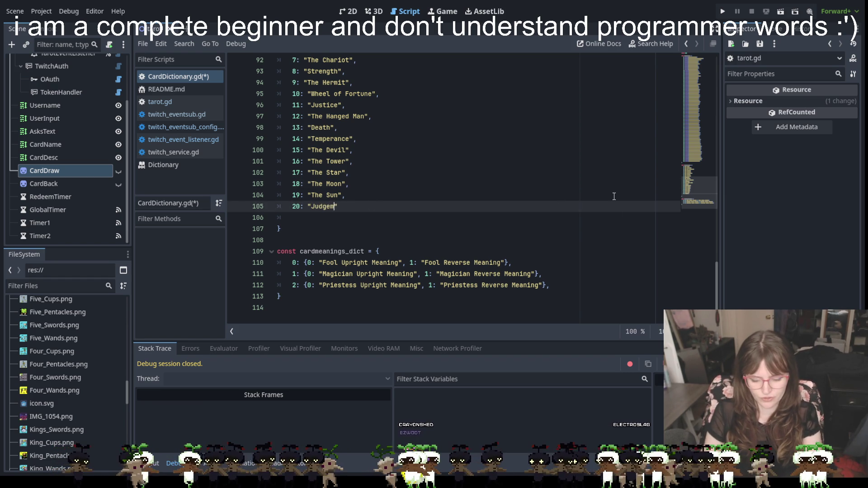
pyautogui.click(449, 205)
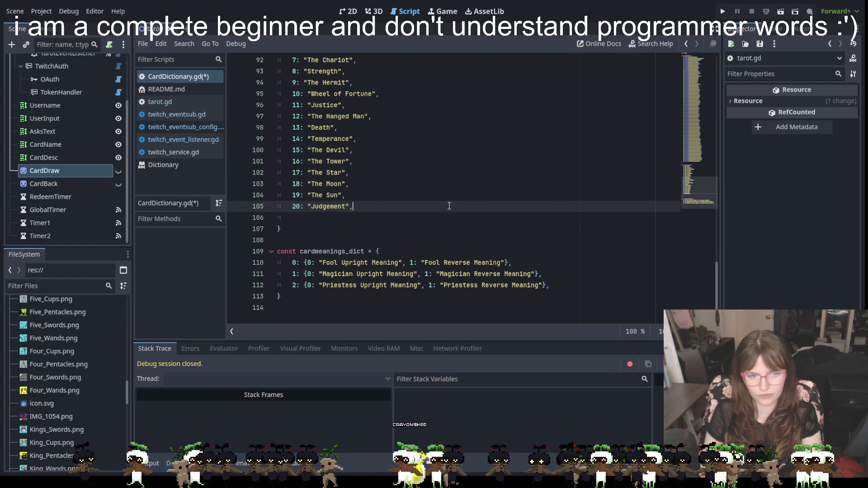
pyautogui.press('Return')
pyautogui.write('21: ')
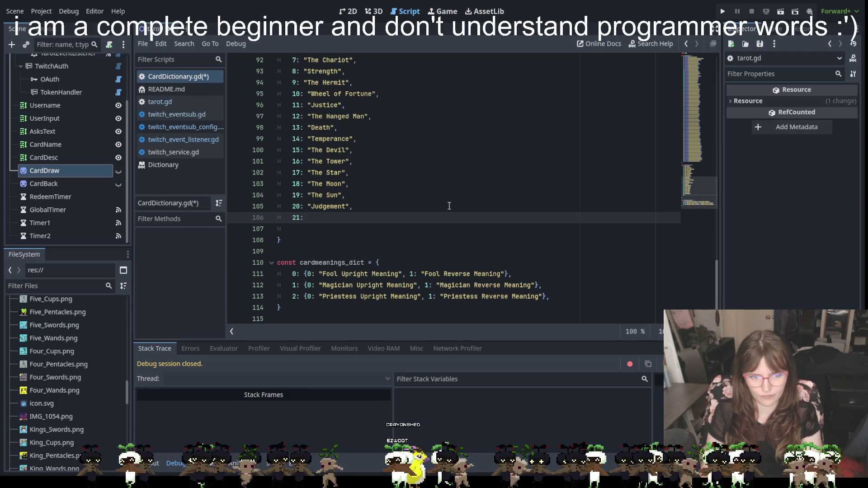
pyautogui.write('"')
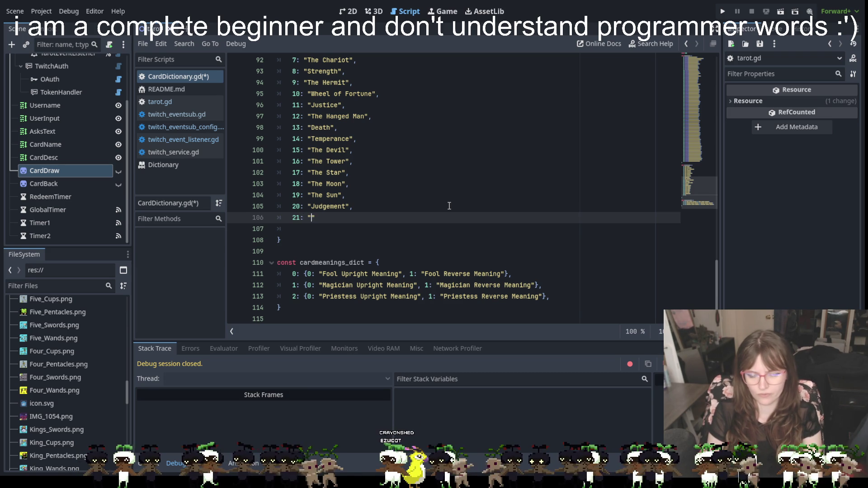
pyautogui.write('Wheel o')
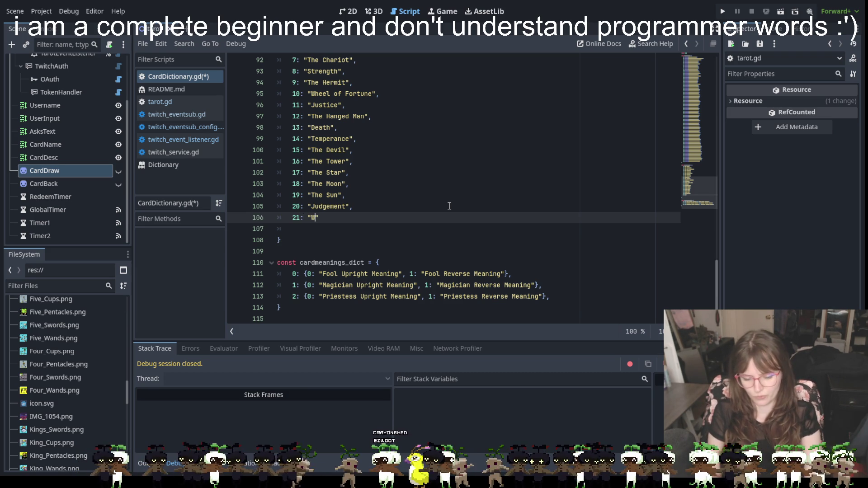
pyautogui.write('f Fortune')
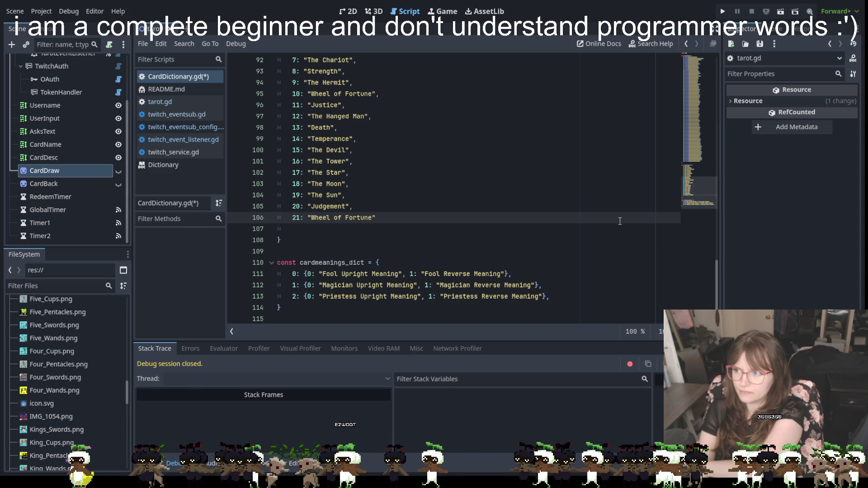
pyautogui.scroll(-1, 620, 221)
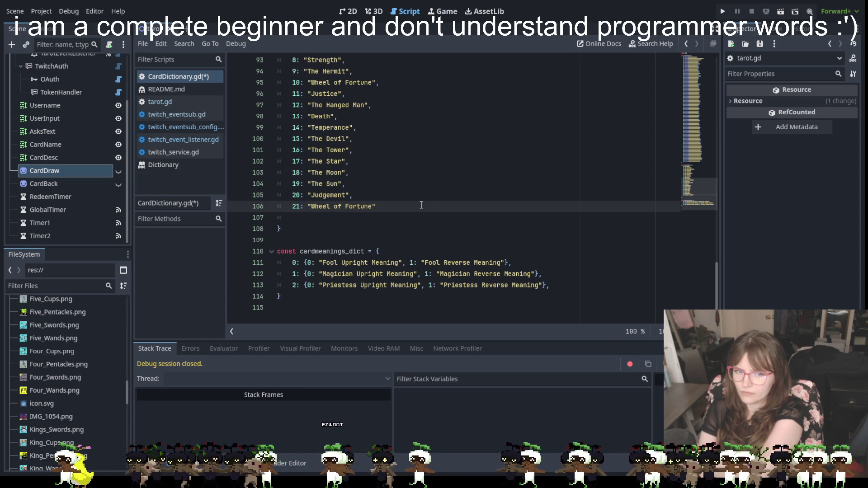
pyautogui.press('Return')
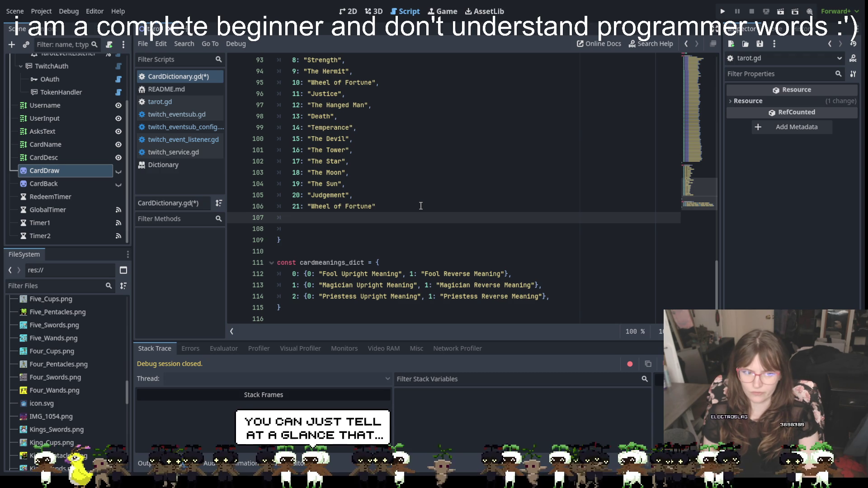
# Select the three cardmeanings_dict entries, then switch to the 2D scene view
pyautogui.moveTo(280, 273); pyautogui.dragTo(560, 296)
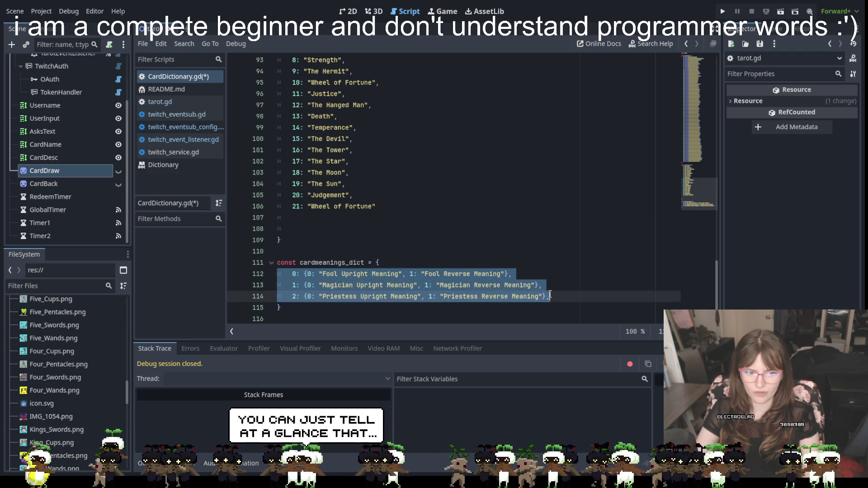
pyautogui.click(594, 311)
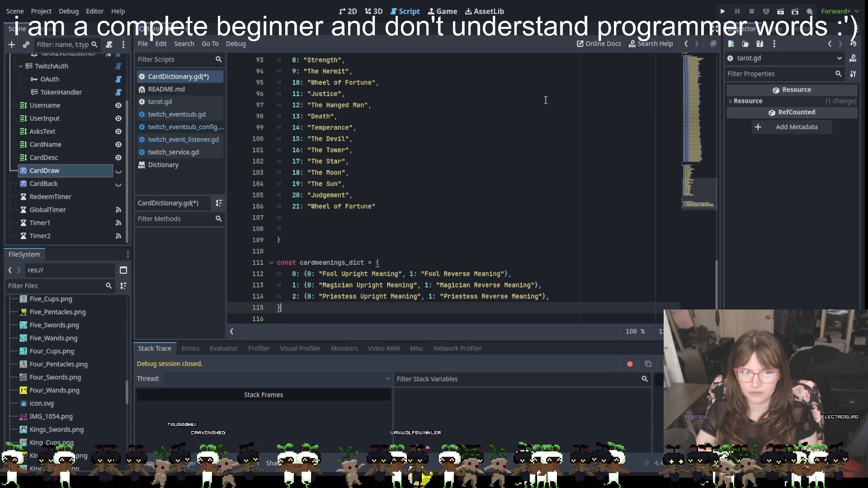
pyautogui.click(349, 11)
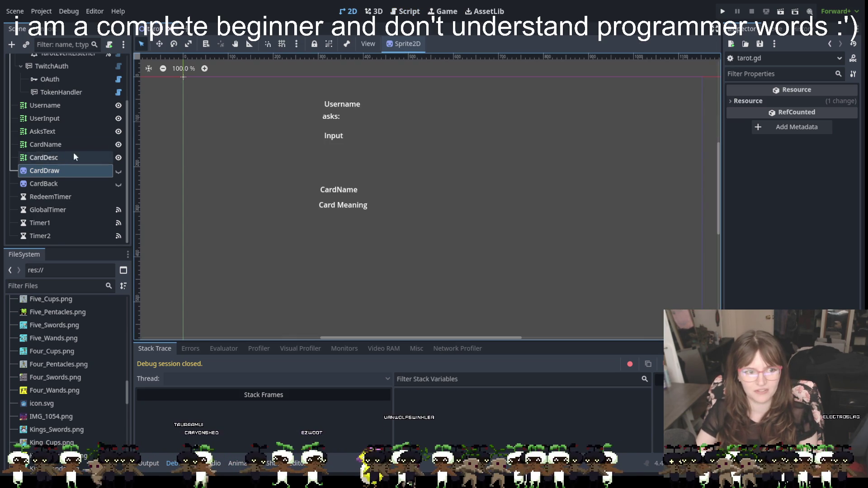
pyautogui.scroll(3, 44, 142)
pyautogui.click(119, 166)
pyautogui.click(118, 166)
pyautogui.click(118, 179)
pyautogui.click(118, 179)
pyautogui.click(118, 192)
pyautogui.click(118, 192)
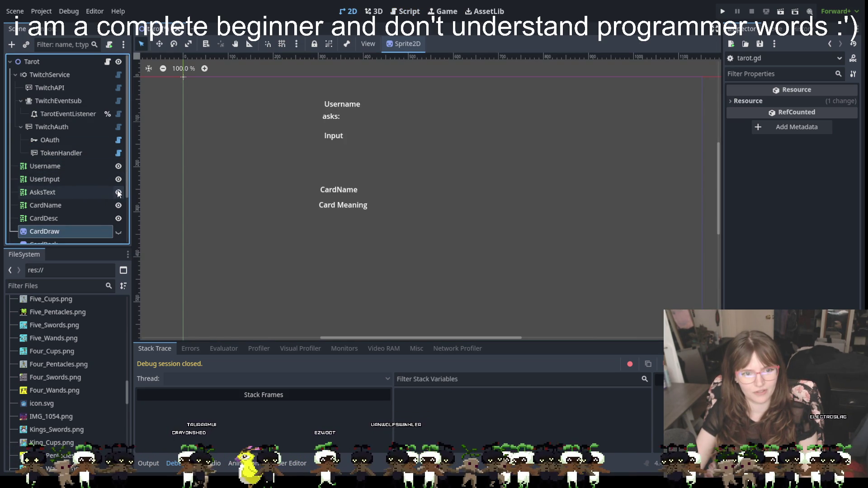
pyautogui.scroll(-3, 107, 199)
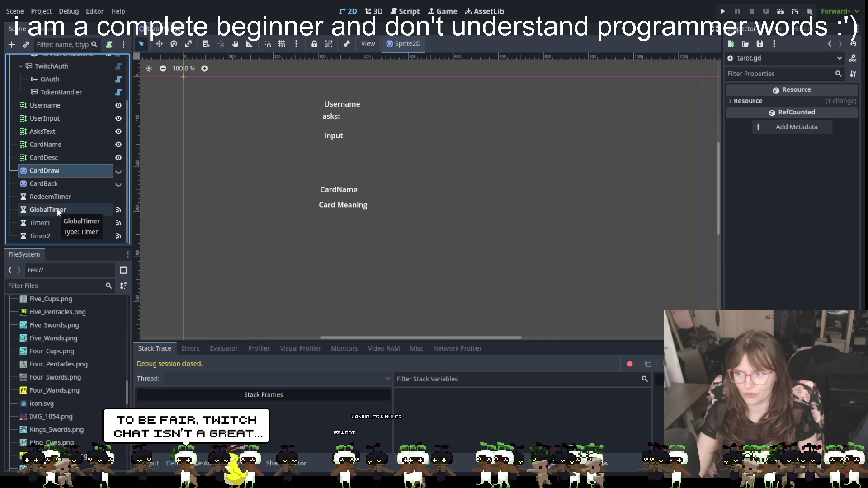
pyautogui.scroll(3, 56, 208)
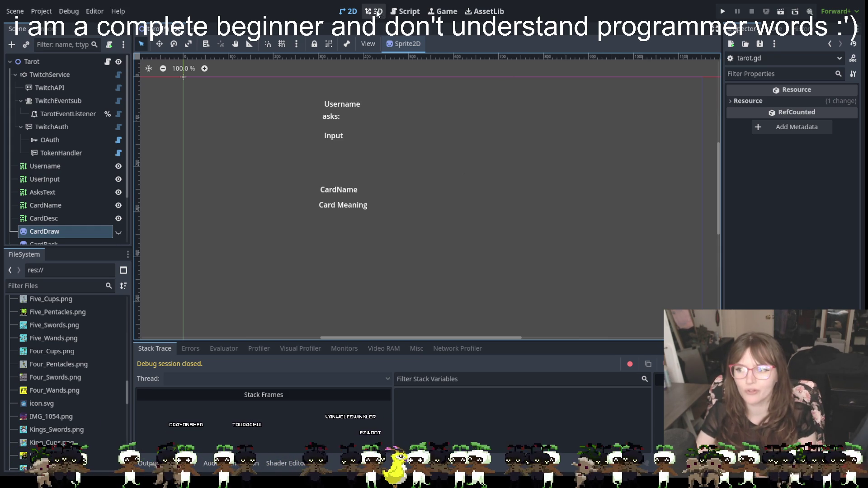
pyautogui.click(404, 11)
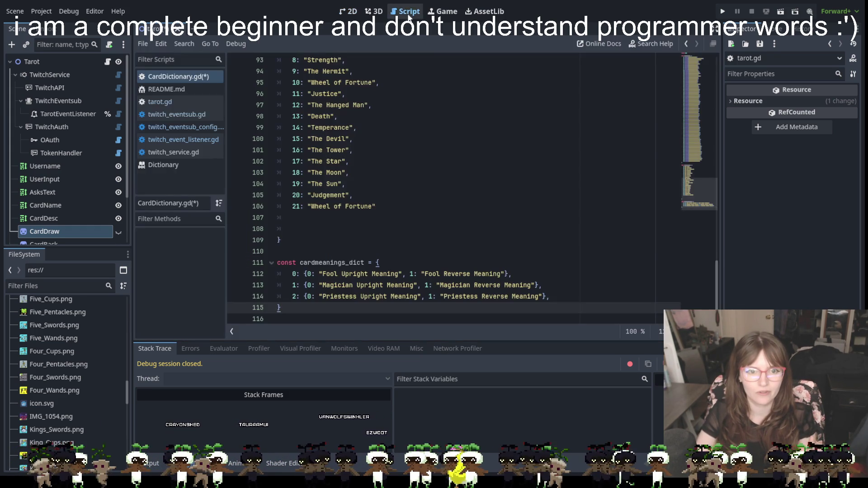
# Begin entry 22: " on a new line after "Wheel of Fortune"
pyautogui.click(348, 222)
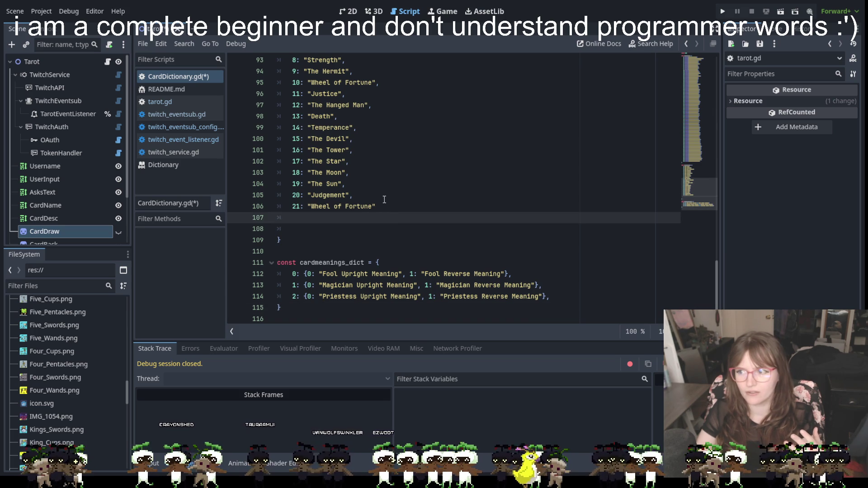
pyautogui.click(387, 198)
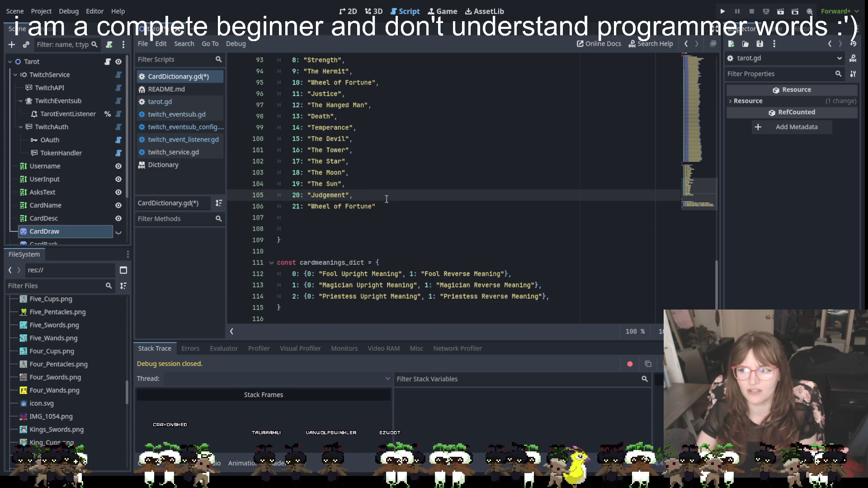
pyautogui.click(383, 207)
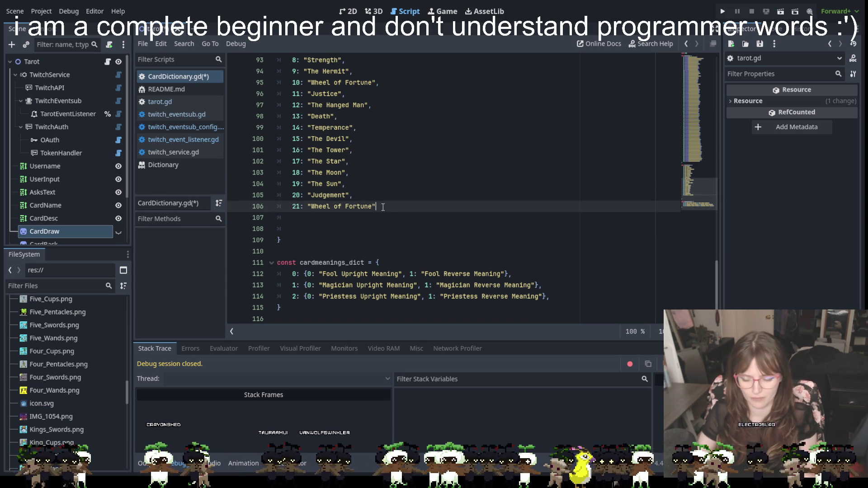
pyautogui.write(',')
pyautogui.press('Return')
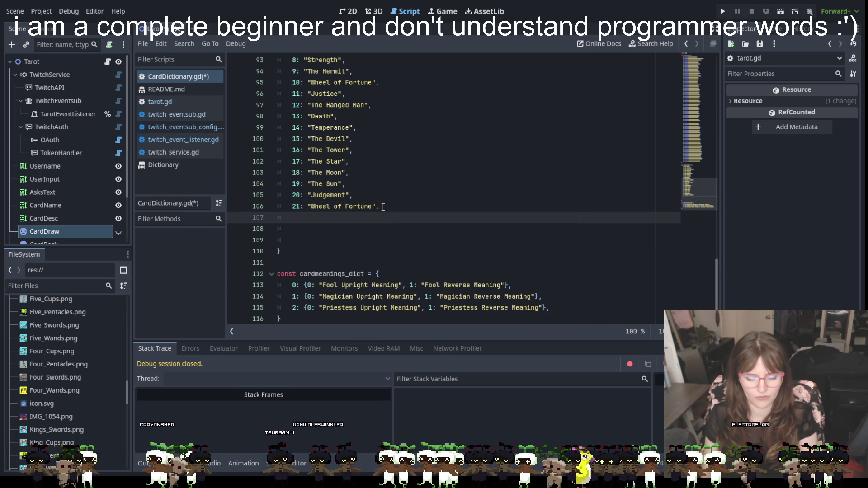
pyautogui.write('22: "')
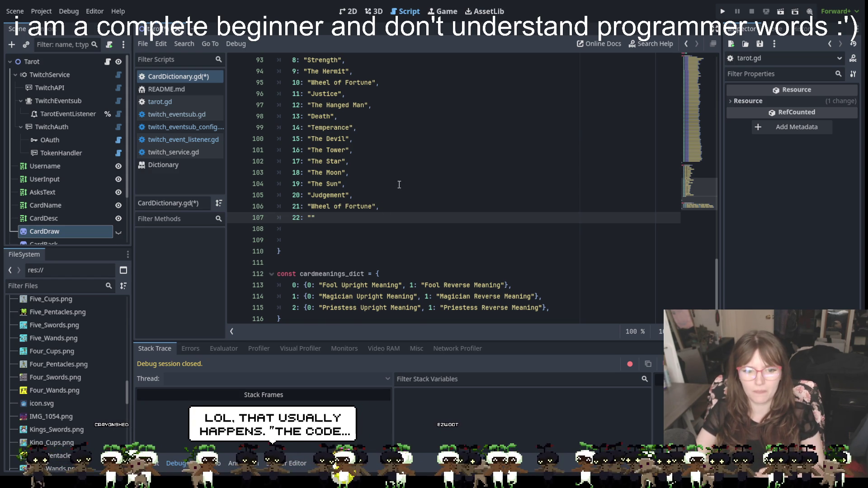
pyautogui.scroll(5, 381, 213)
pyautogui.scroll(-6, 381, 215)
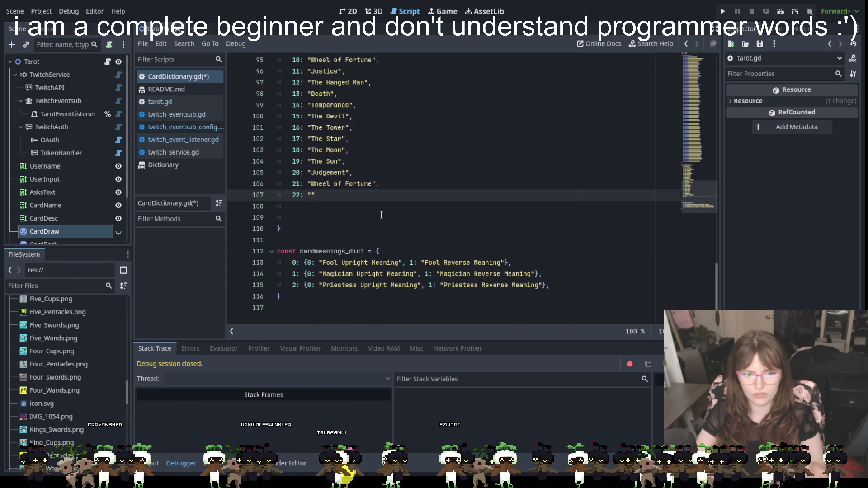
pyautogui.scroll(14, 346, 236)
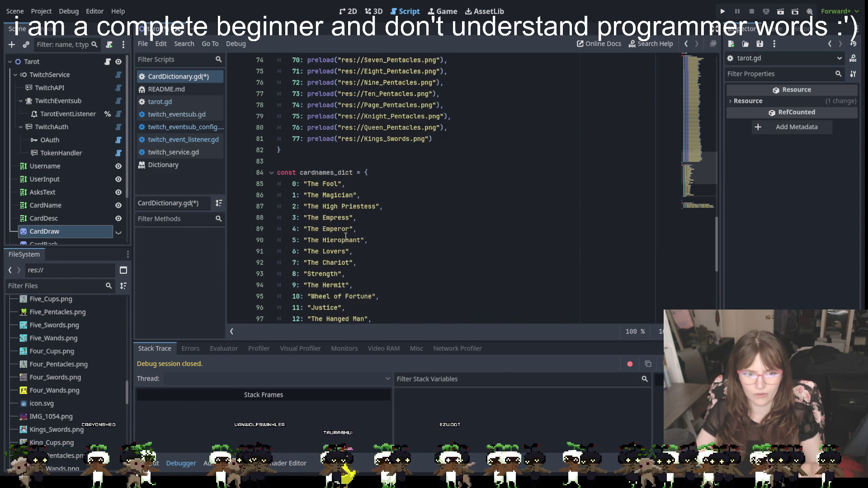
pyautogui.scroll(17, 346, 236)
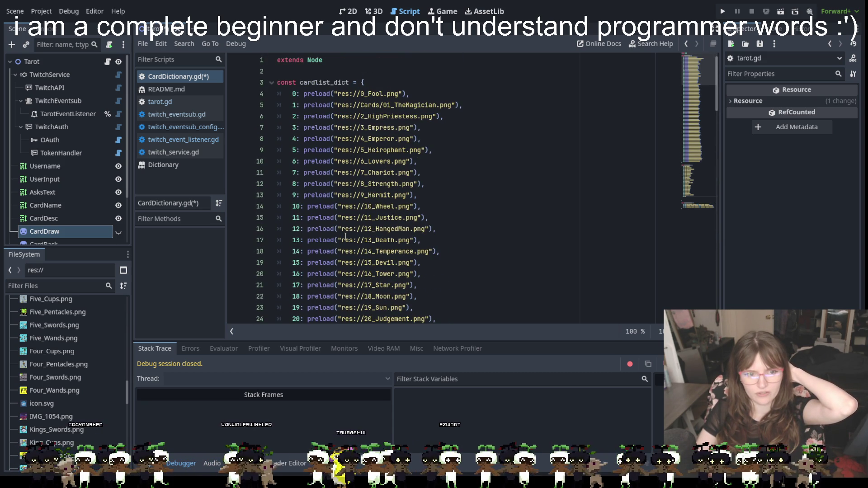
pyautogui.scroll(-12, 375, 216)
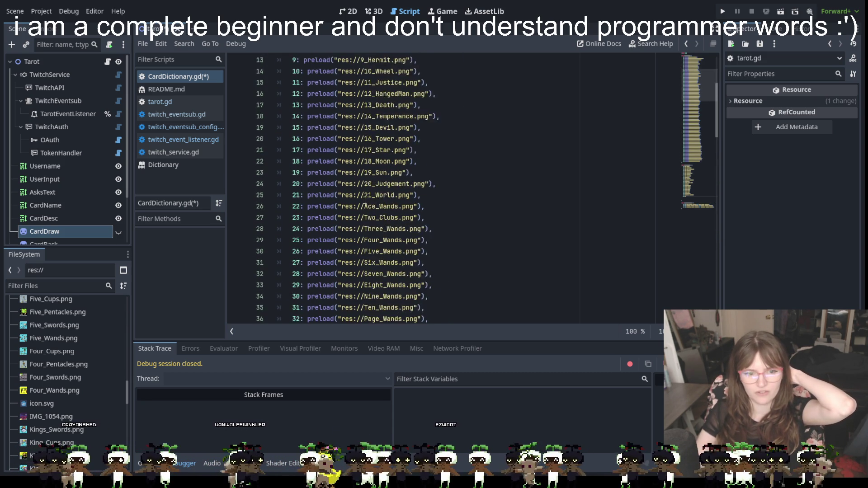
pyautogui.scroll(-15, 375, 216)
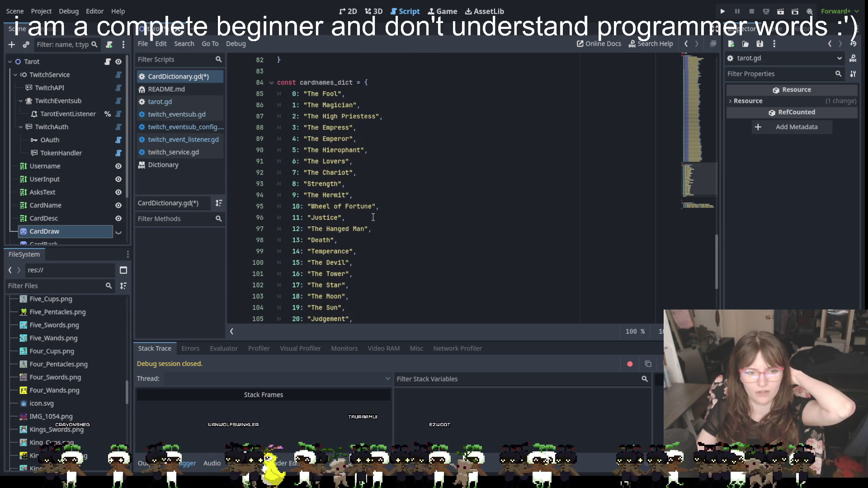
pyautogui.scroll(-4, 355, 226)
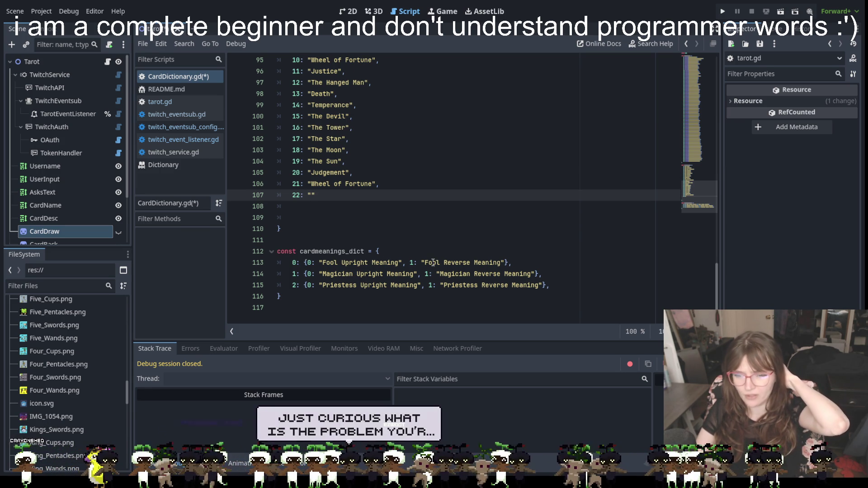
pyautogui.scroll(2, 483, 219)
pyautogui.scroll(10, 484, 219)
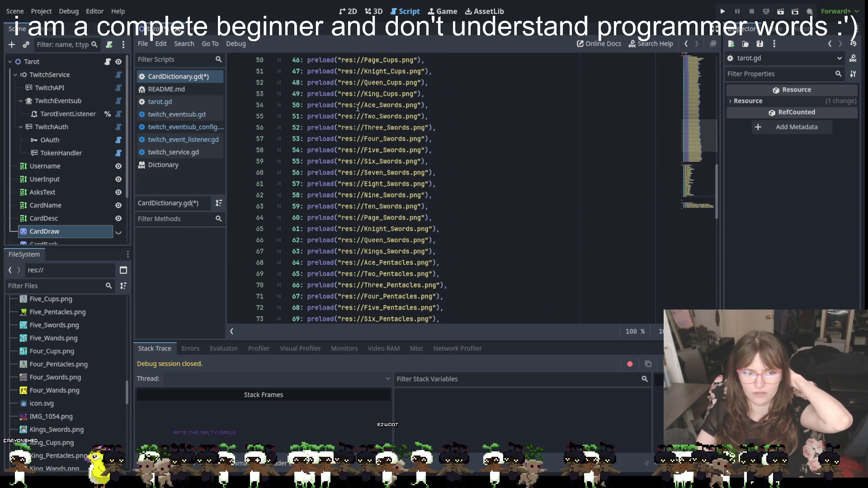
pyautogui.scroll(-8, 408, 190)
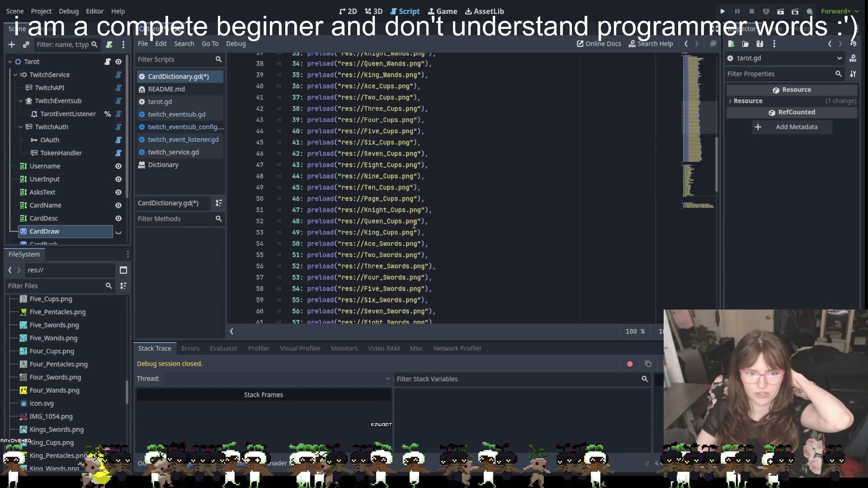
pyautogui.scroll(-8, 483, 242)
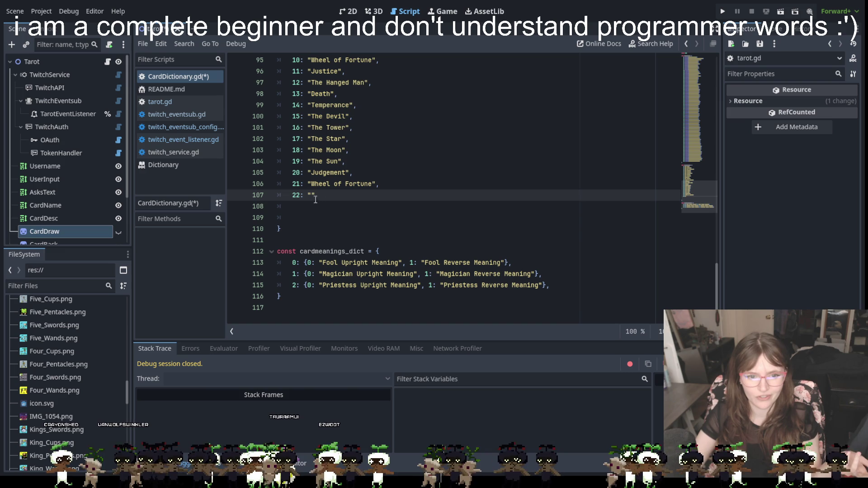
# Fill entry 22 with "Ace of Wands", correcting the misspelled last word
pyautogui.scroll(7, 323, 196)
pyautogui.scroll(-7, 318, 196)
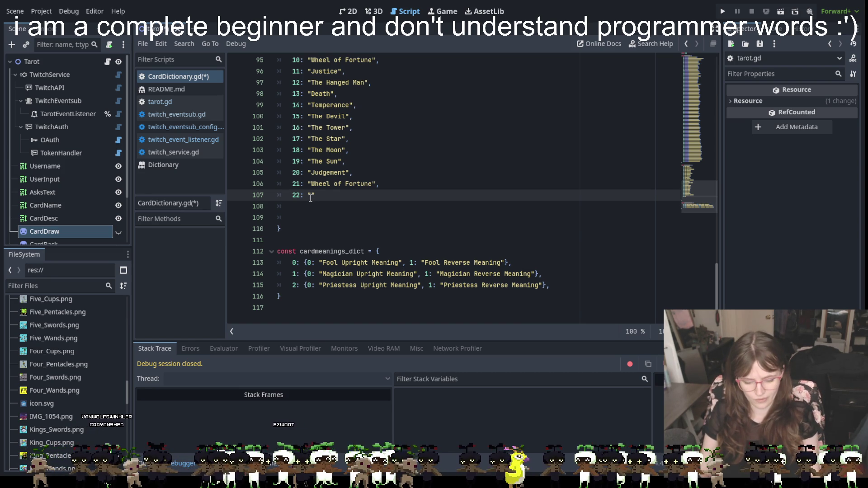
pyautogui.write('Ace of Want')
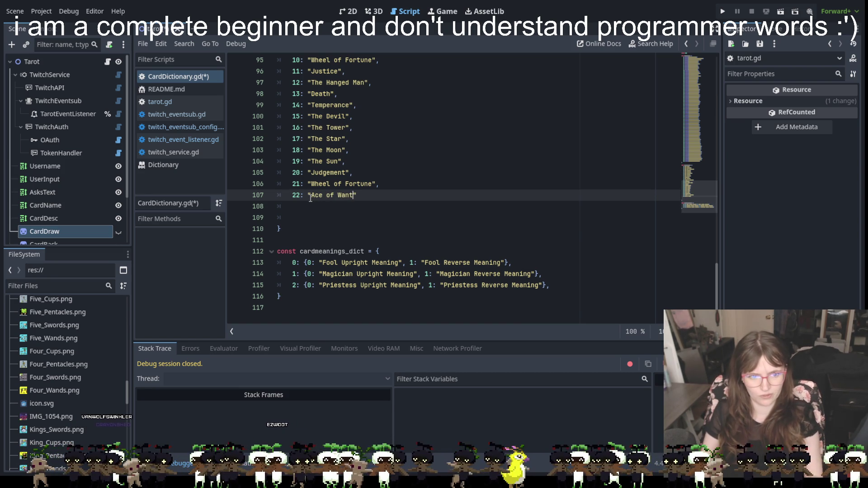
pyautogui.press('BackSpace')
pyautogui.write('ds')
pyautogui.press('End')
# Begin entry 23 on a new line and add the missing comma after "Ace of Wands"
pyautogui.press('Return')
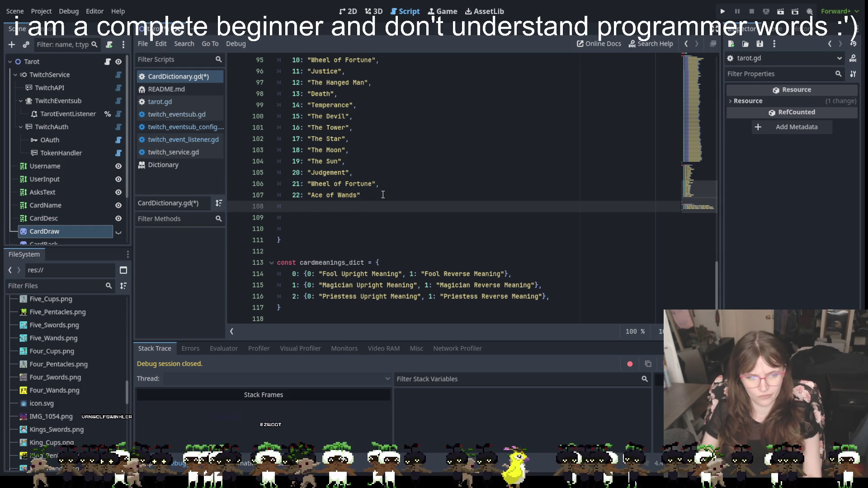
pyautogui.write('23')
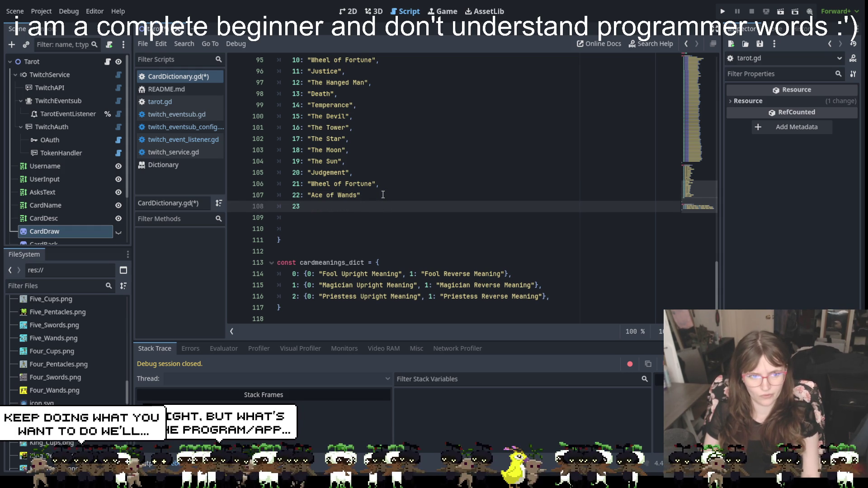
pyautogui.write(':')
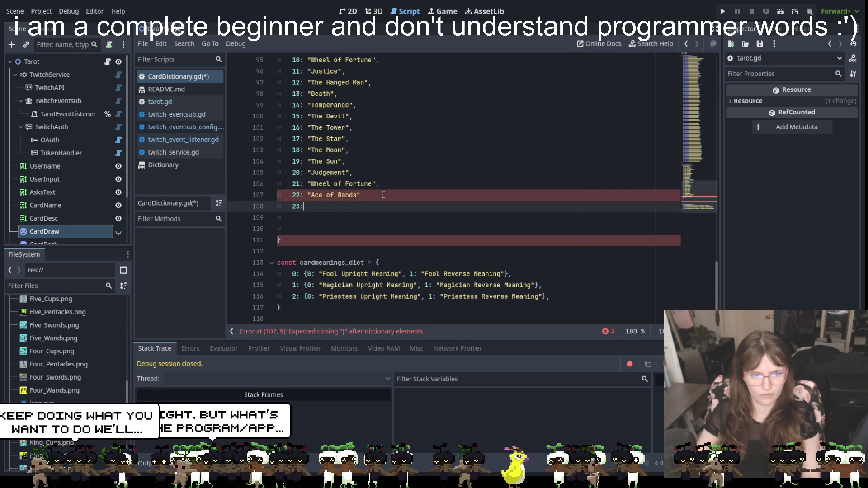
pyautogui.click(382, 194)
pyautogui.write(',')
pyautogui.click(335, 207)
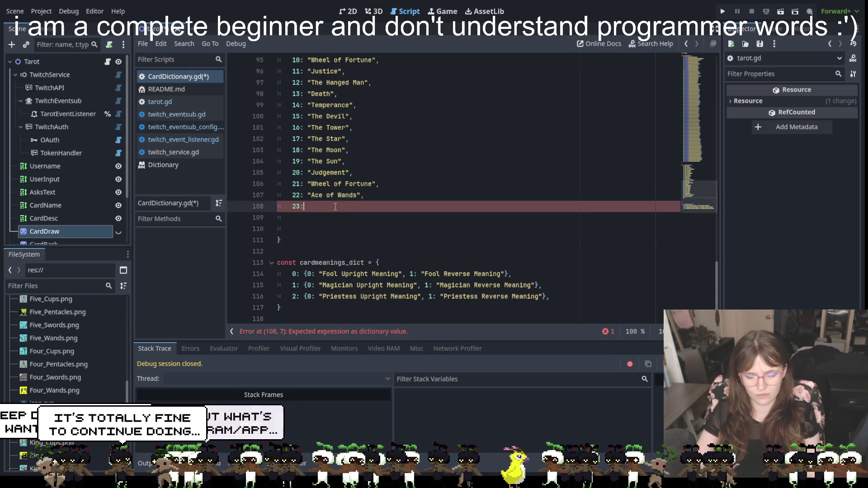
pyautogui.write('"')
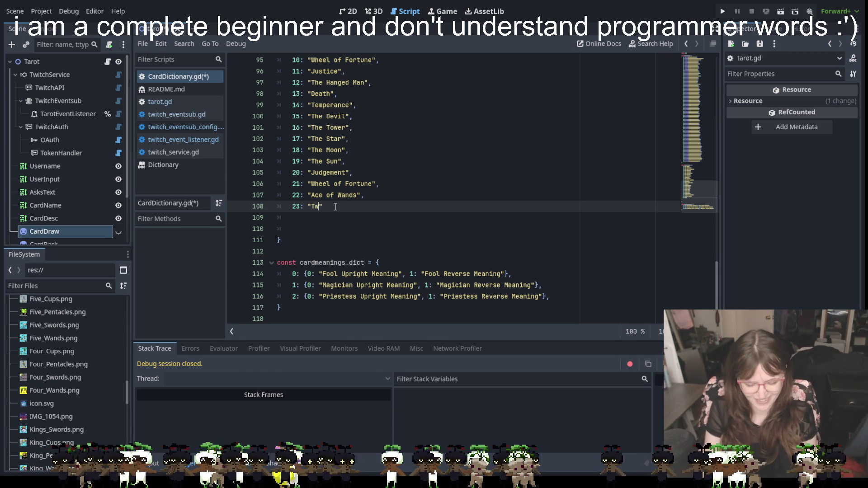
# Complete entry 23 as "Two of Wands" with a trailing comma
pyautogui.write('Two of Wands')
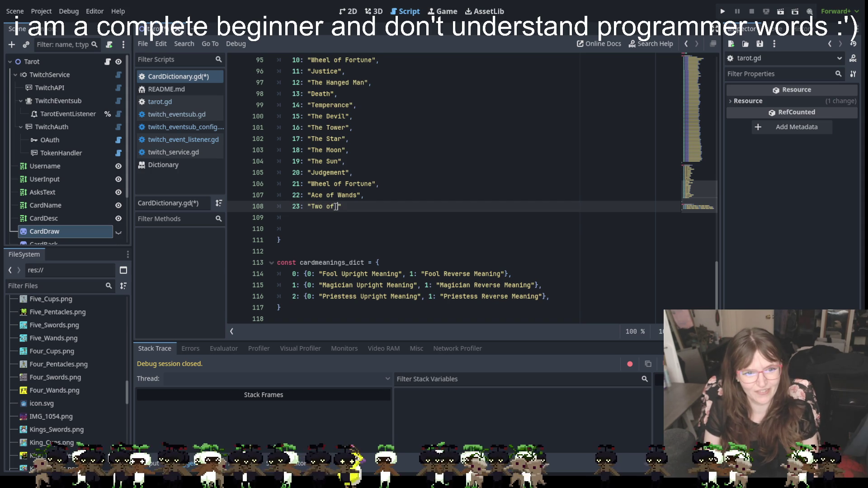
pyautogui.click(376, 213)
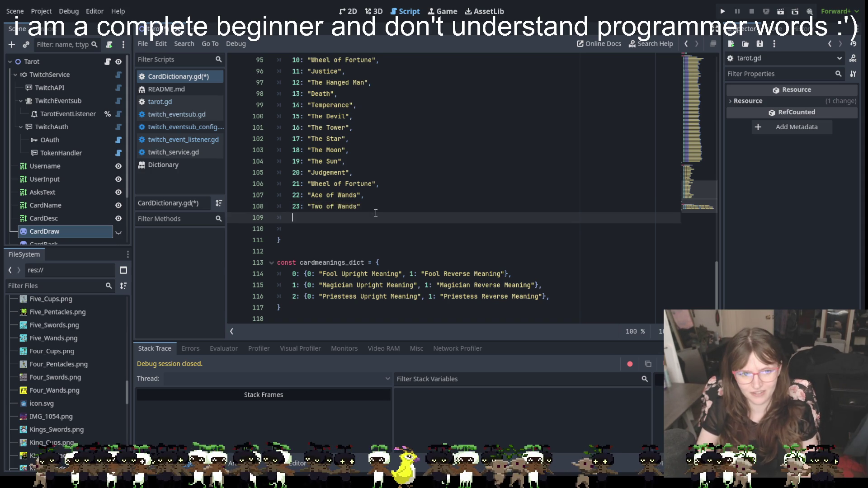
pyautogui.click(369, 206)
pyautogui.write(',')
pyautogui.press('Return')
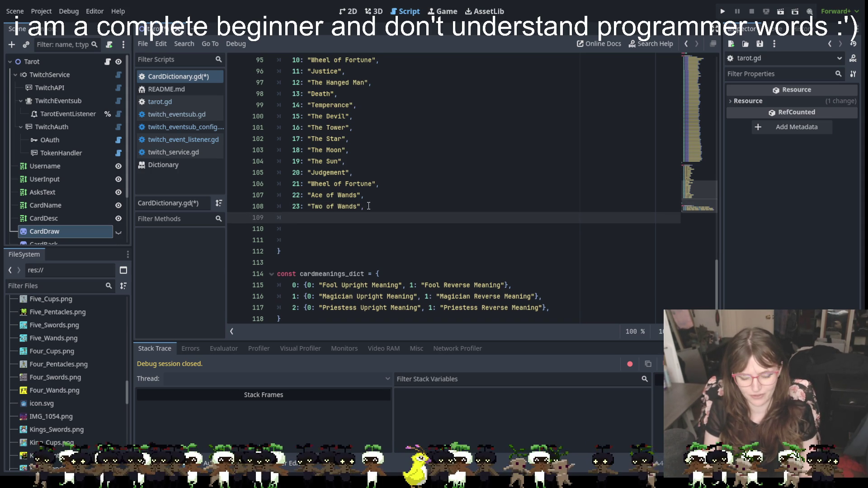
# Add 24: "Three of Wands" and 25: "Four of Wands", then begin entry 26
pyautogui.write('24:')
pyautogui.press('BackSpace')
pyautogui.press('BackSpace')
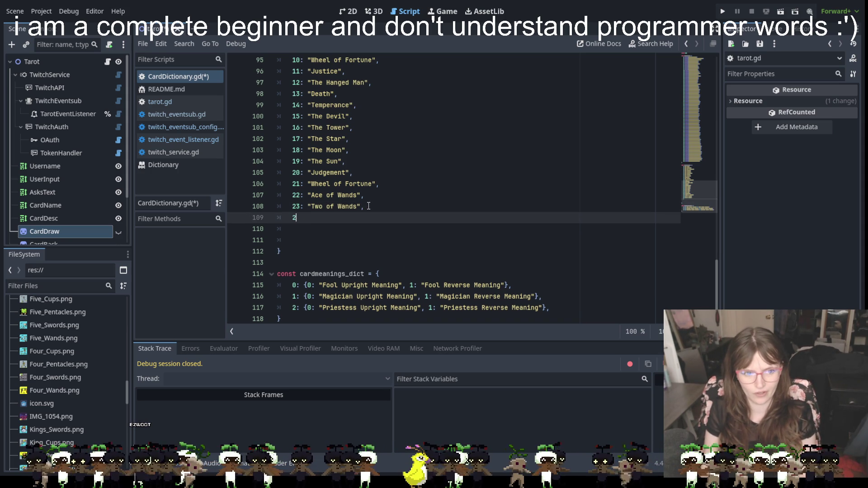
pyautogui.write('4: "Three of Wands')
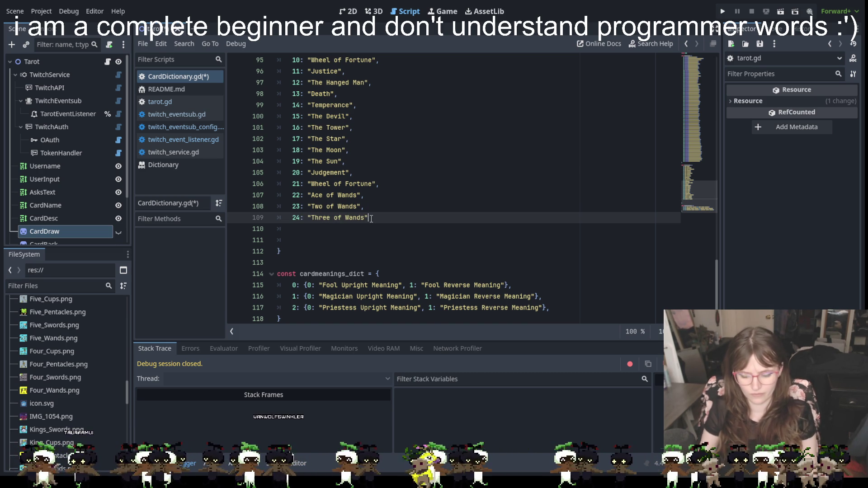
pyautogui.press('Return')
pyautogui.write('25')
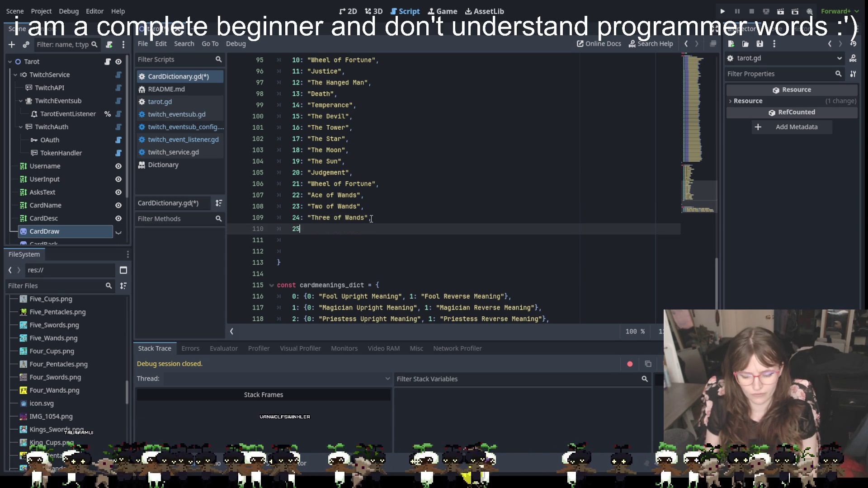
pyautogui.write(': "Four of Wands')
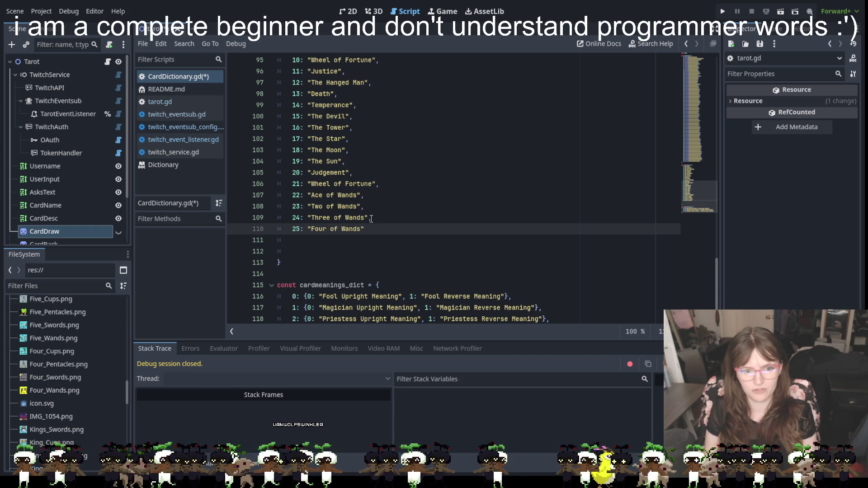
pyautogui.press('End')
pyautogui.write(',')
pyautogui.press('Return')
pyautogui.write('26: "')
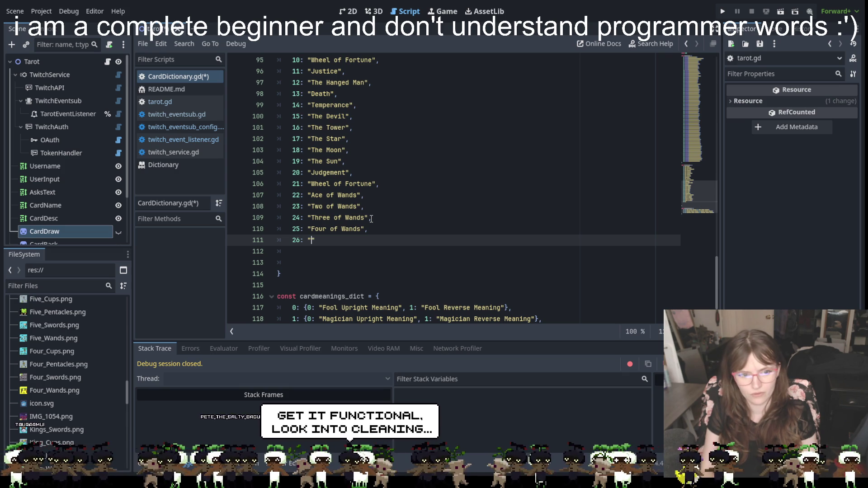
# Fill entry 26 with "Five of Wands", fixing the typing mistakes
pyautogui.write('Five ')
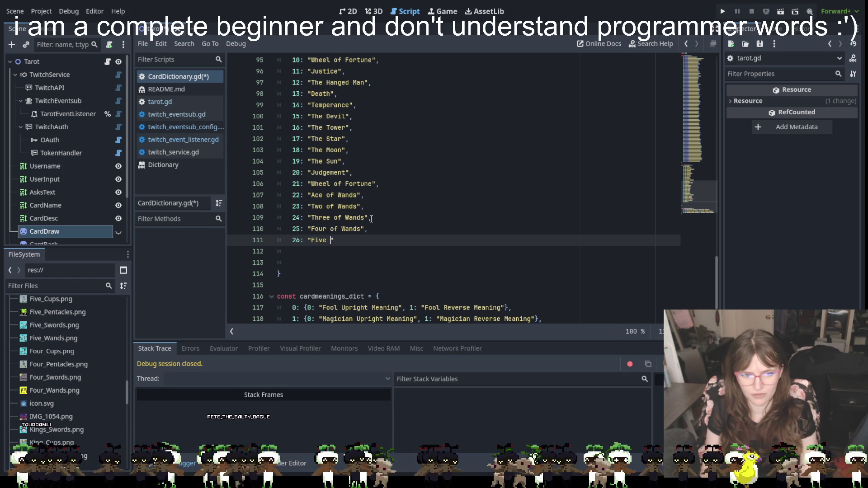
pyautogui.write('of')
pyautogui.press('BackSpace')
pyautogui.press('BackSpace')
pyautogui.write('of Wands0')
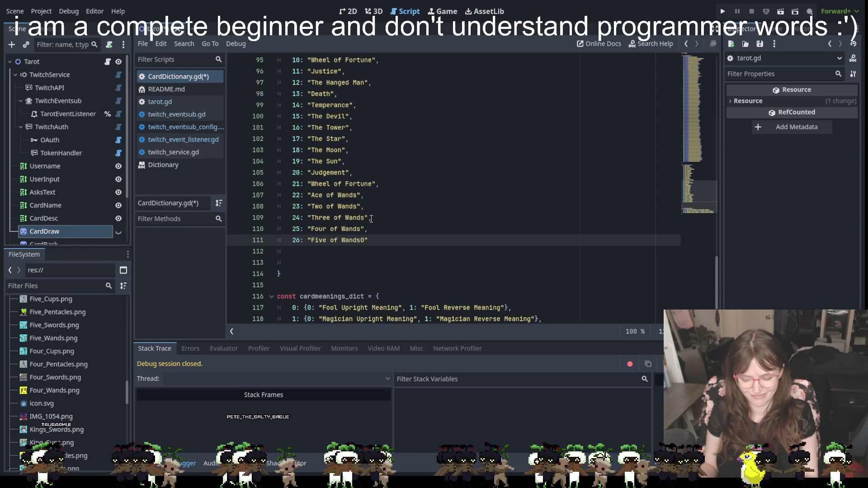
pyautogui.press('BackSpace')
pyautogui.write(',')
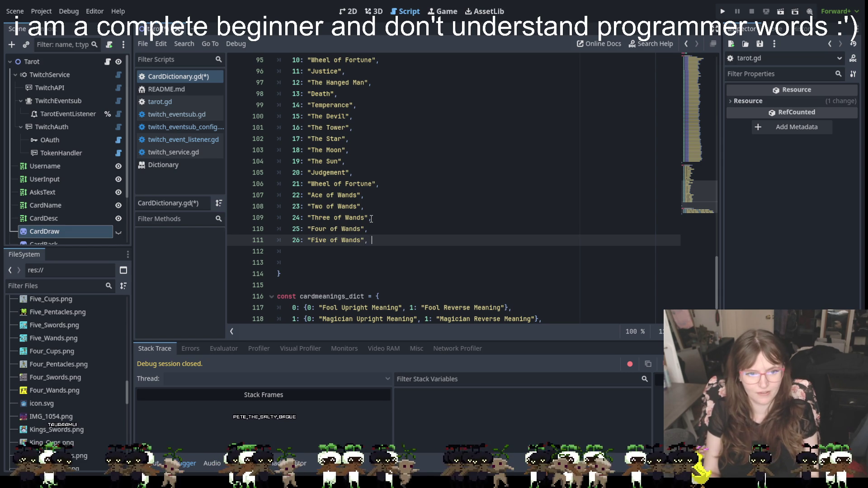
pyautogui.press('Return')
# Add 27: "Six of Wands", 28: "Seven of Wands", 29: "Eight of Wands" and begin entry 30
pyautogui.write('27')
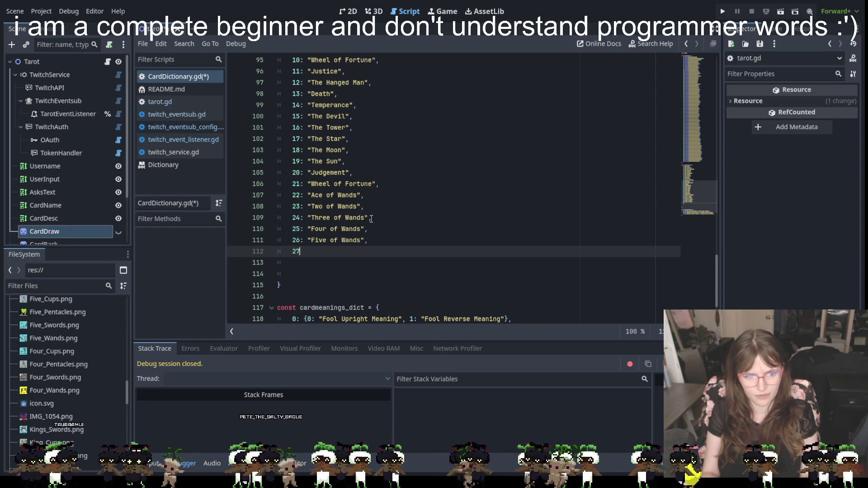
pyautogui.write(': "Six of Wa')
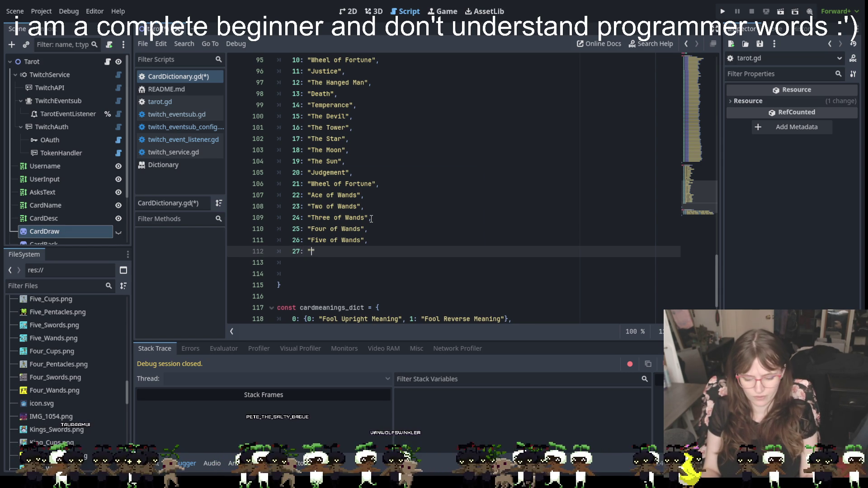
pyautogui.write('nds')
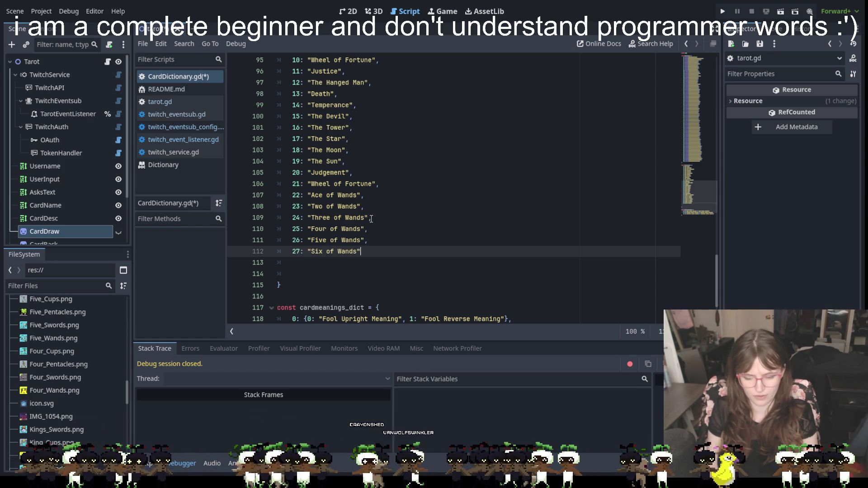
pyautogui.write('",')
pyautogui.press('Return')
pyautogui.write('28')
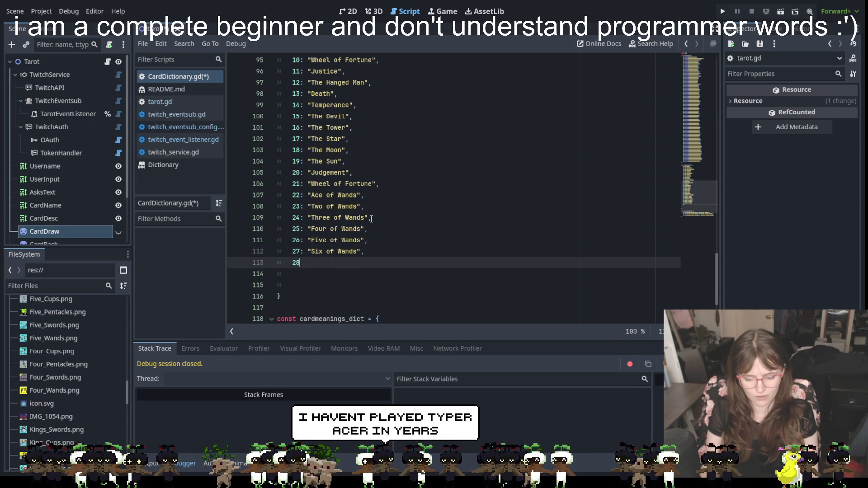
pyautogui.write(': "Seven of Wands"')
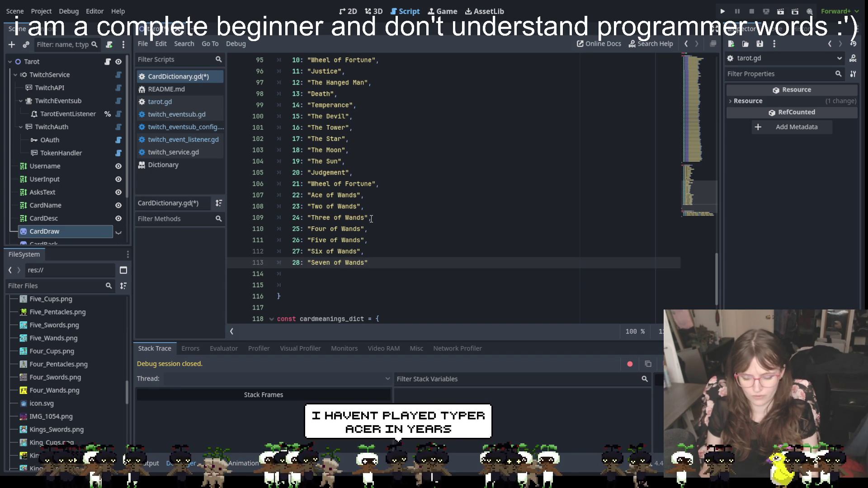
pyautogui.write(',')
pyautogui.press('Return')
pyautogui.write('29')
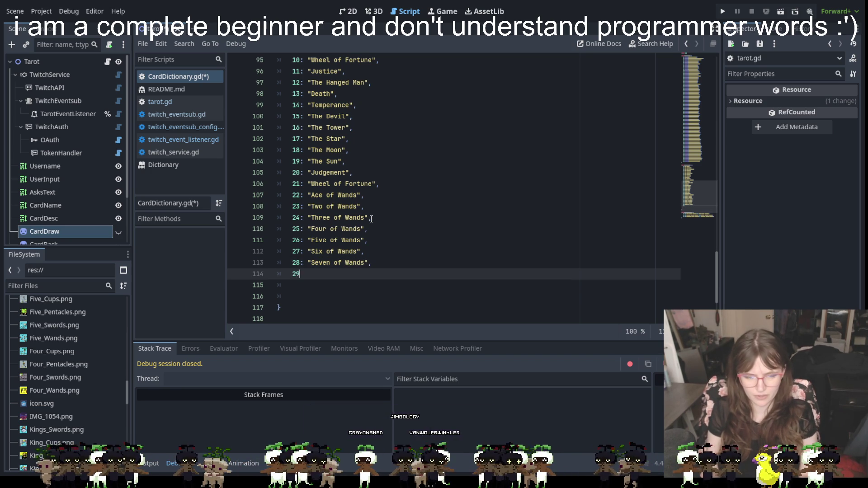
pyautogui.write(': "Eight of ')
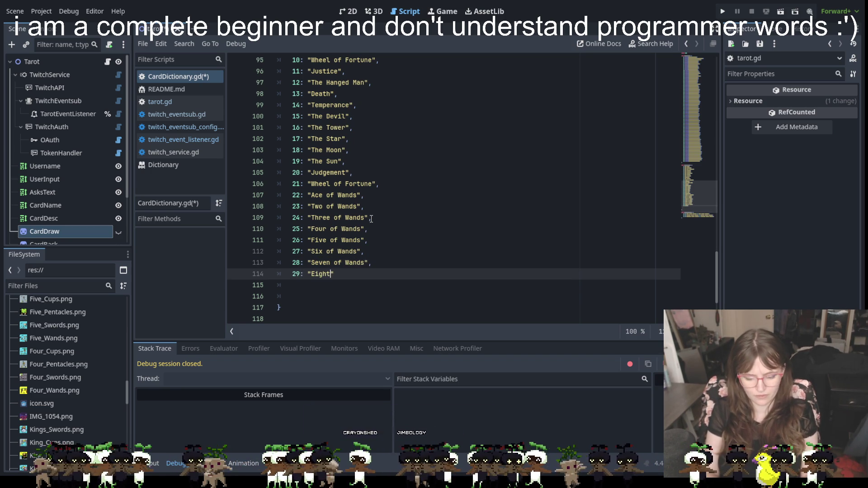
pyautogui.write('Wands')
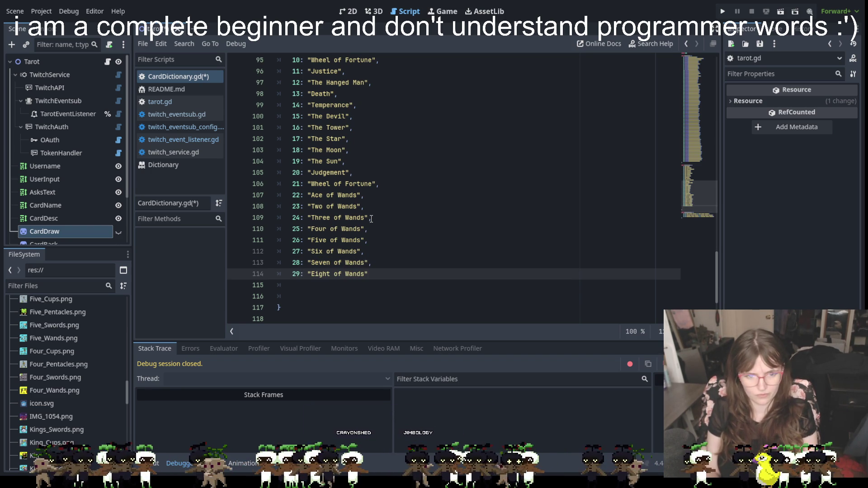
pyautogui.press('Return')
pyautogui.write('30:')
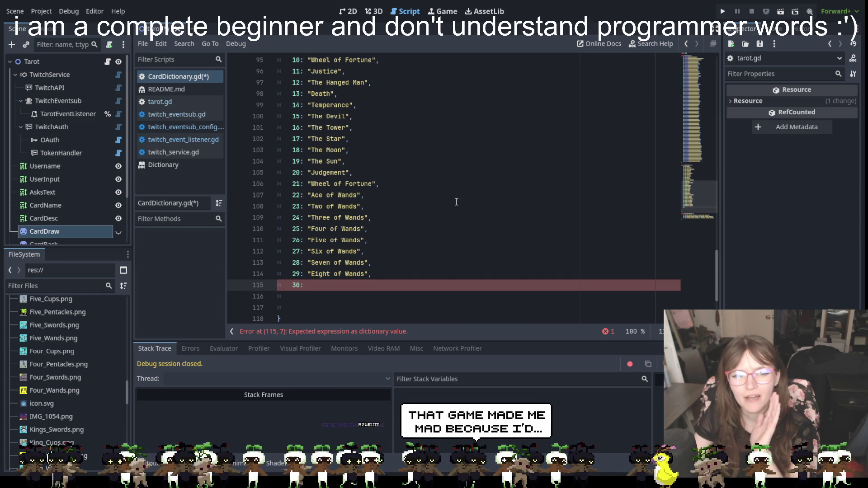
pyautogui.scroll(10, 456, 202)
pyautogui.scroll(13, 456, 202)
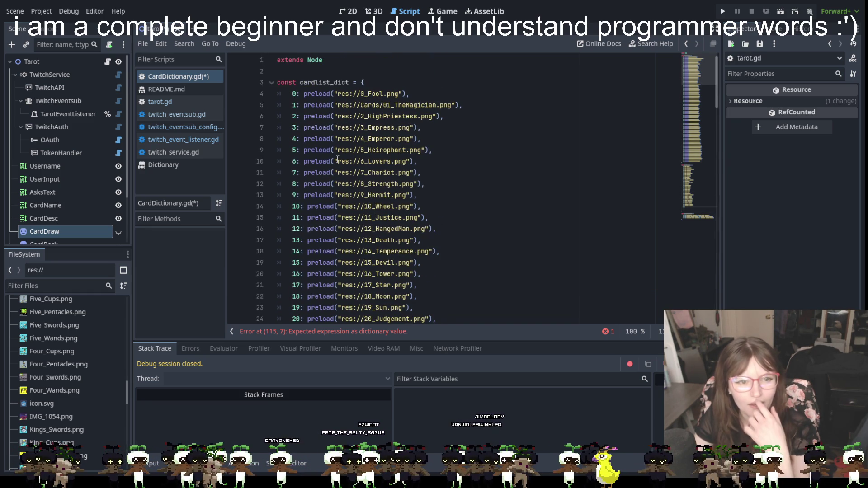
pyautogui.moveTo(337, 160)
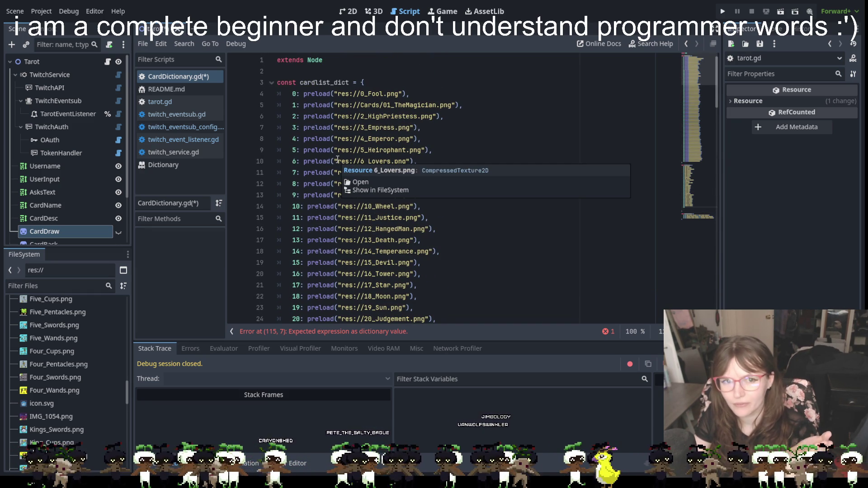
pyautogui.scroll(-3, 431, 157)
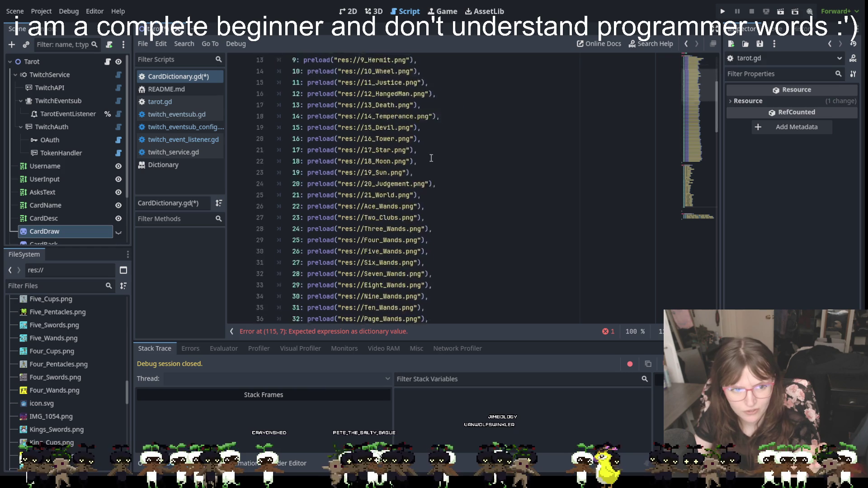
pyautogui.scroll(-20, 430, 157)
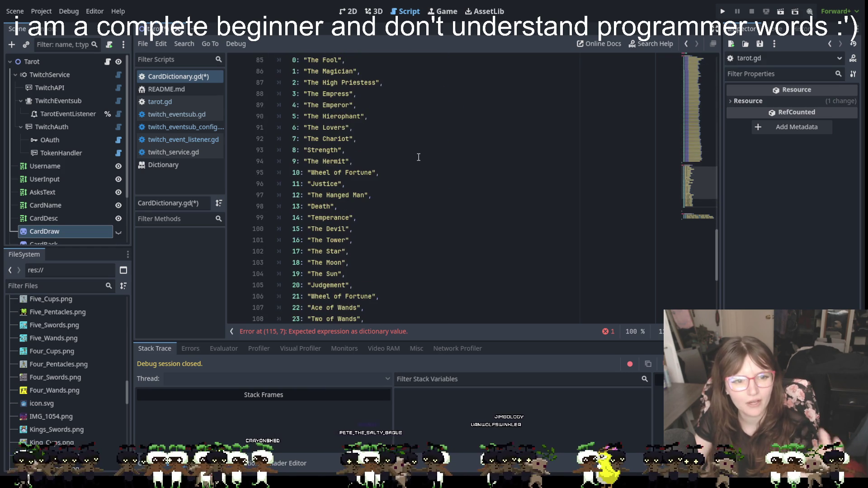
pyautogui.scroll(-4, 418, 157)
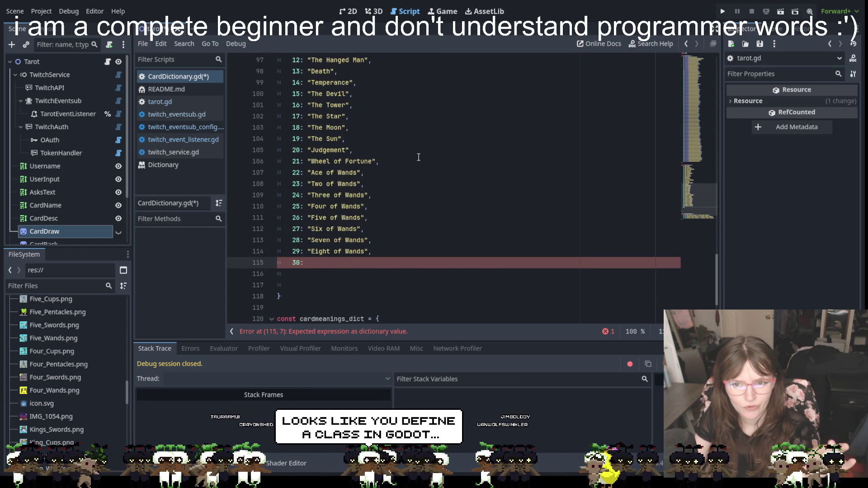
pyautogui.scroll(-2, 419, 156)
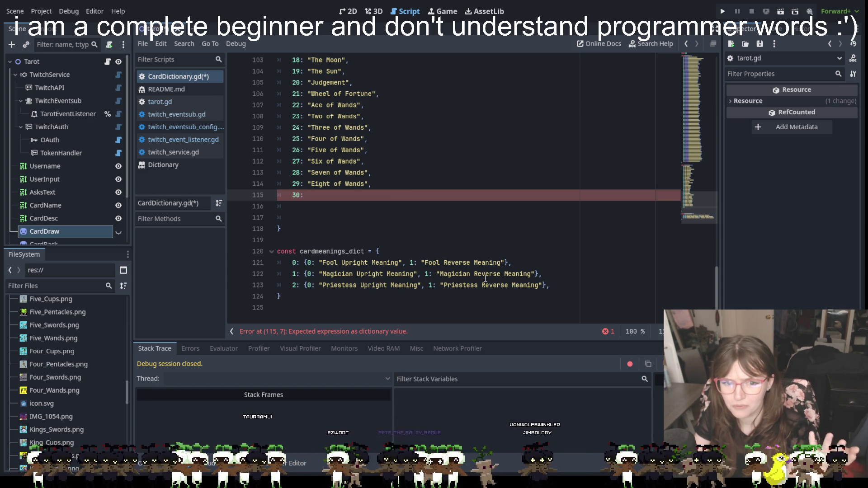
pyautogui.click(505, 263)
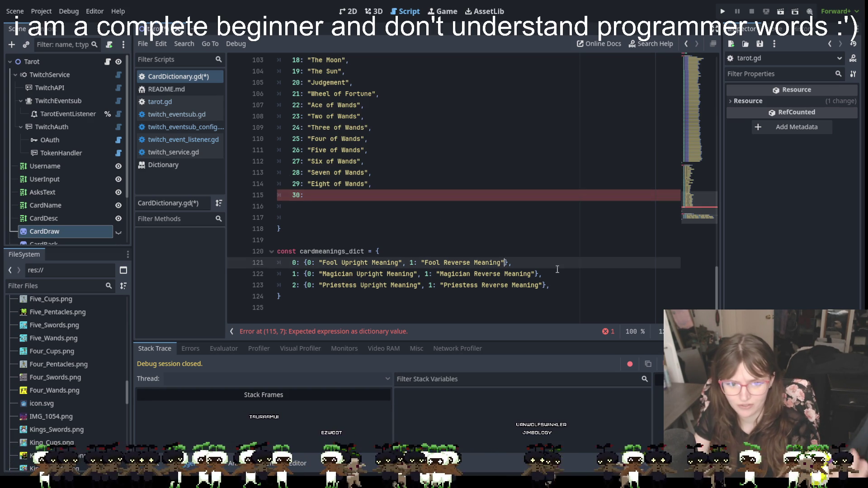
# Add name: "The Fool" to the Fool's cardmeanings_dict entry
pyautogui.write(', 2:')
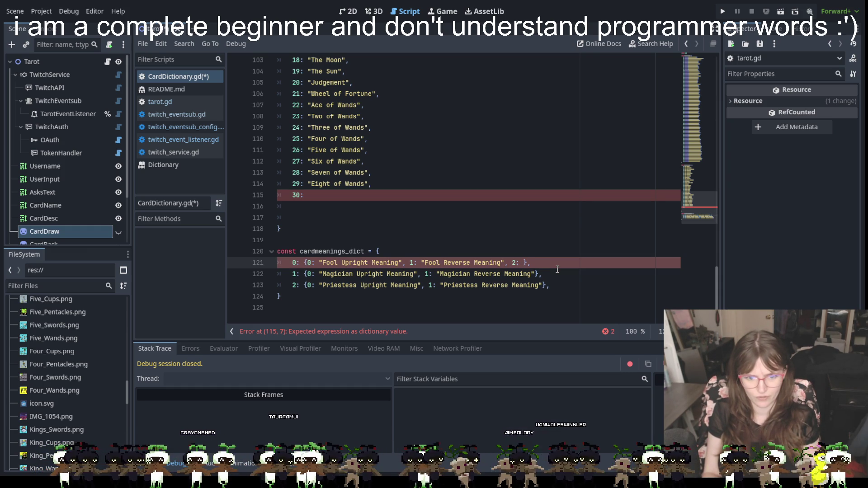
pyautogui.press('BackSpace')
pyautogui.press('BackSpace')
pyautogui.press('BackSpace')
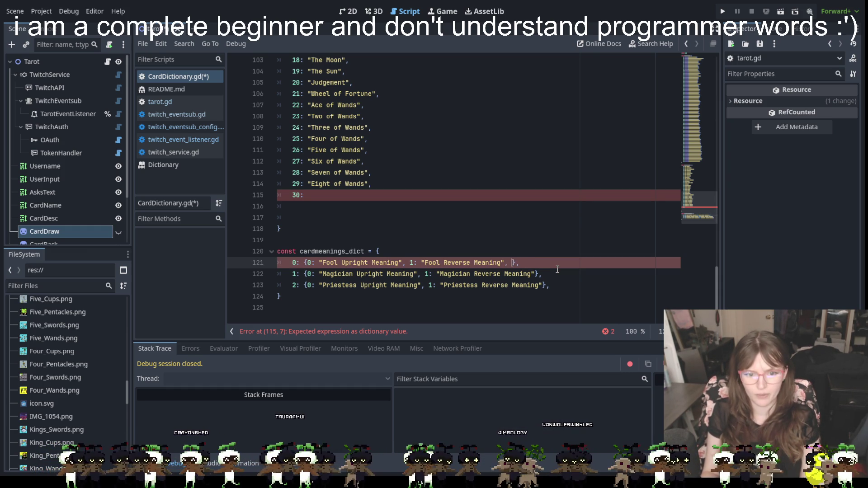
pyautogui.write('name: ')
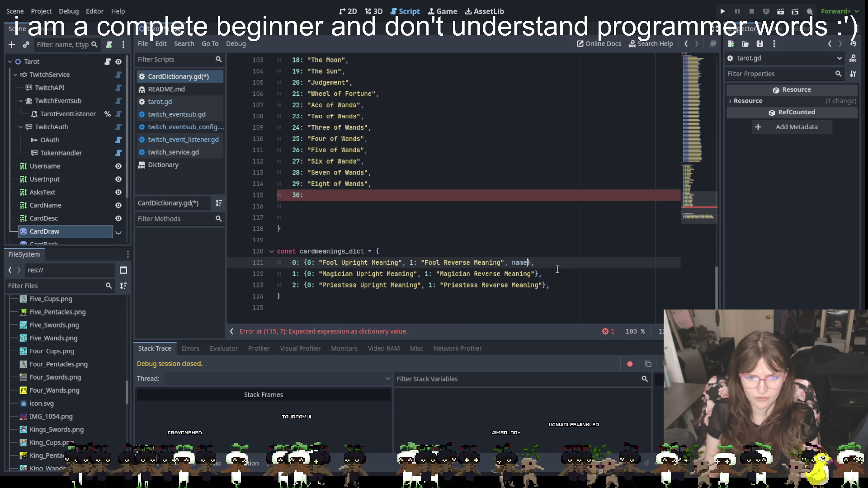
pyautogui.write('"The Fool')
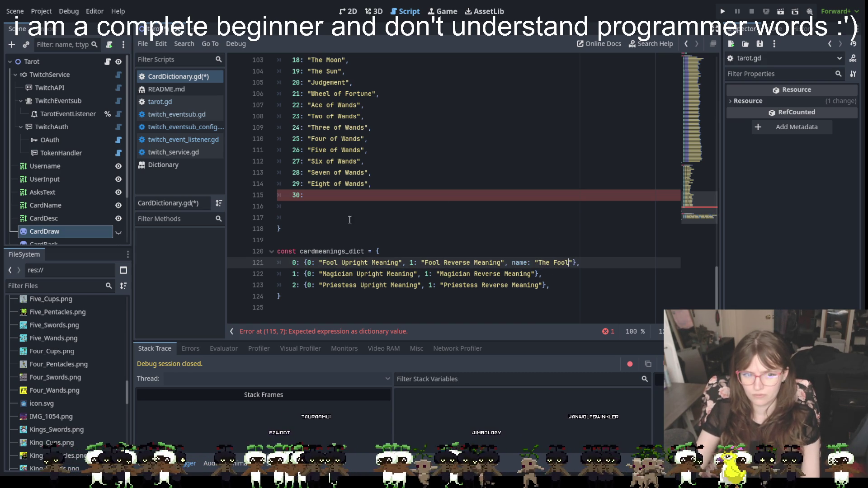
# Erase the unfinished card-name entry 30
pyautogui.click(320, 217)
pyautogui.scroll(5, 307, 229)
pyautogui.scroll(6, 315, 179)
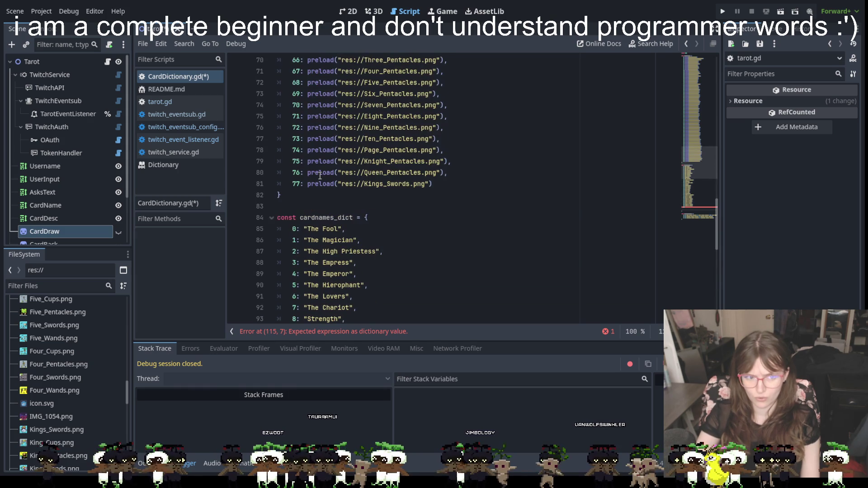
pyautogui.scroll(-11, 308, 208)
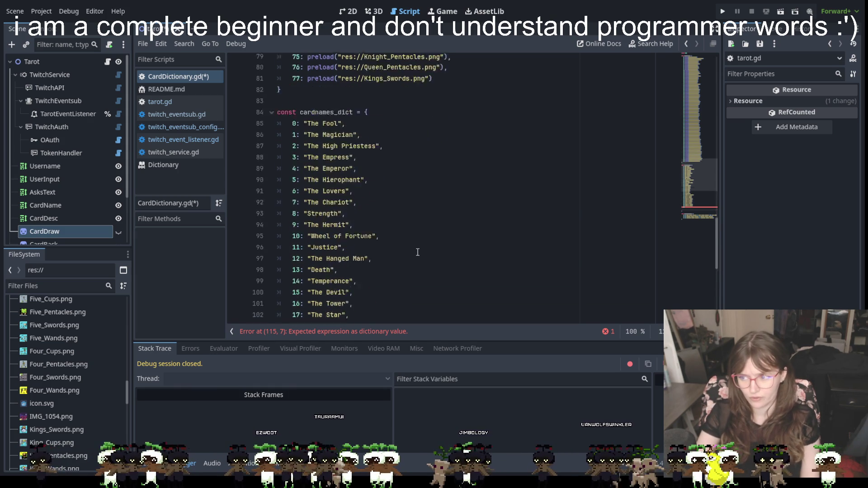
pyautogui.click(334, 195)
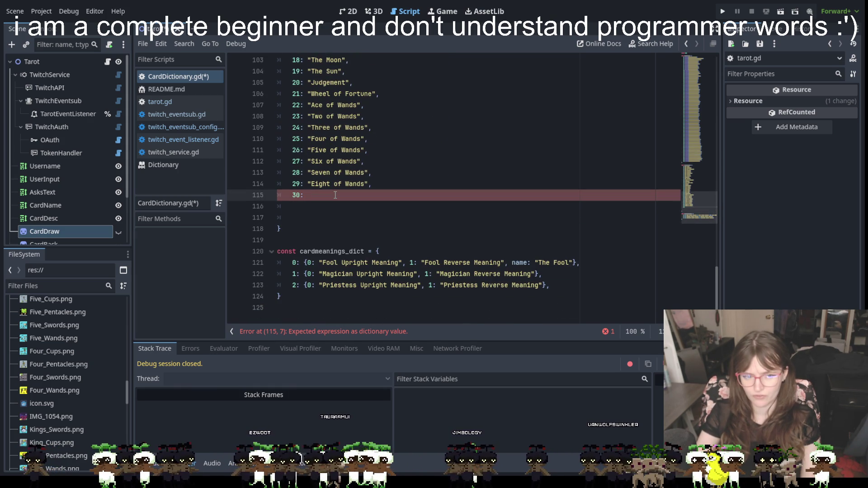
pyautogui.press('BackSpace')
pyautogui.press('BackSpace')
pyautogui.press('BackSpace')
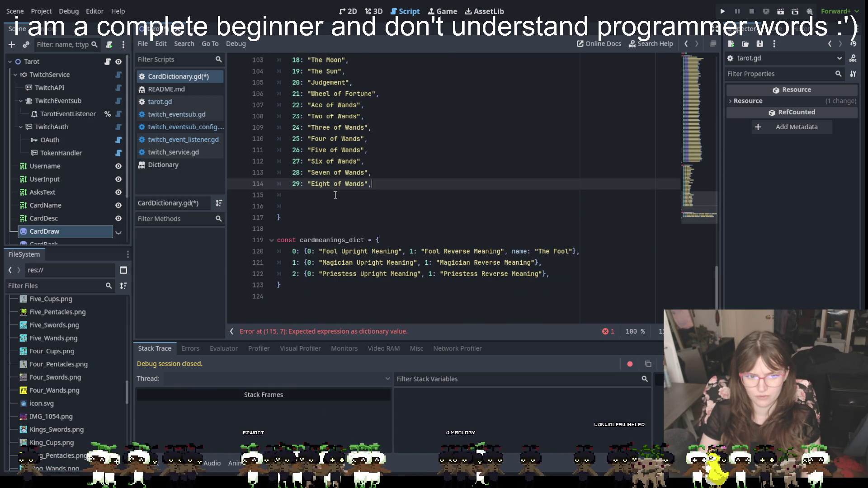
# Delete the extra blank lines below 29: "Eight of Wands"
pyautogui.click(293, 197)
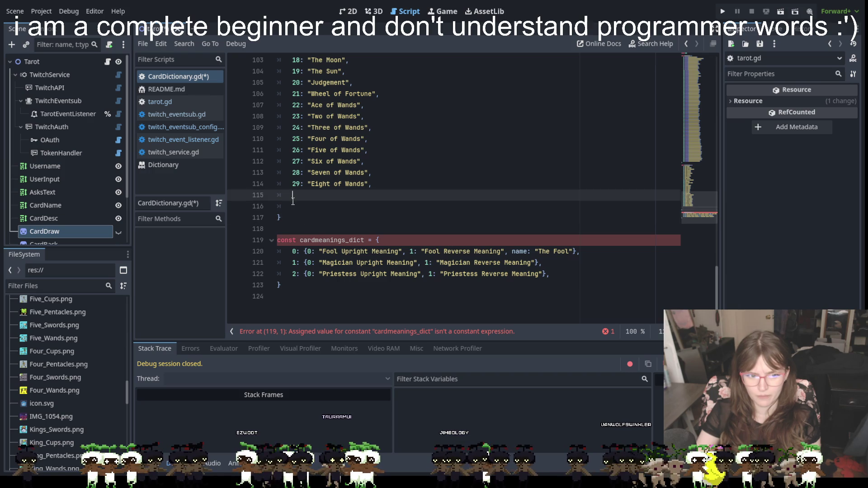
pyautogui.click(293, 205)
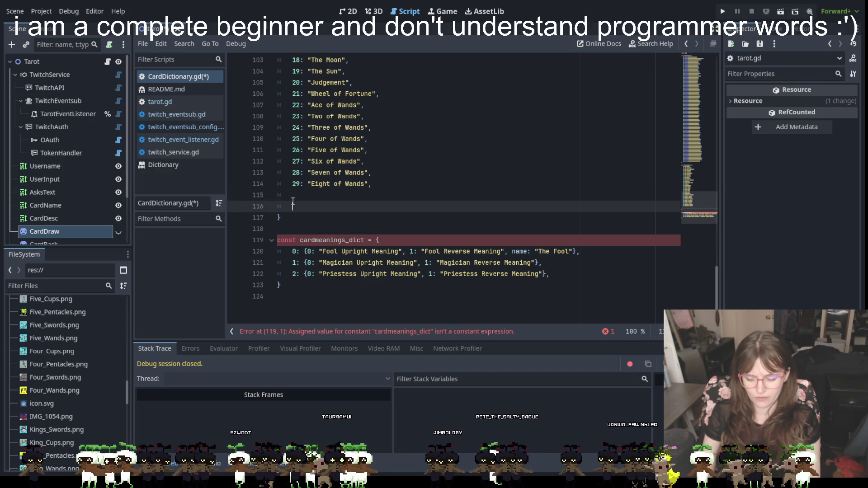
pyautogui.press('BackSpace')
pyautogui.press('BackSpace')
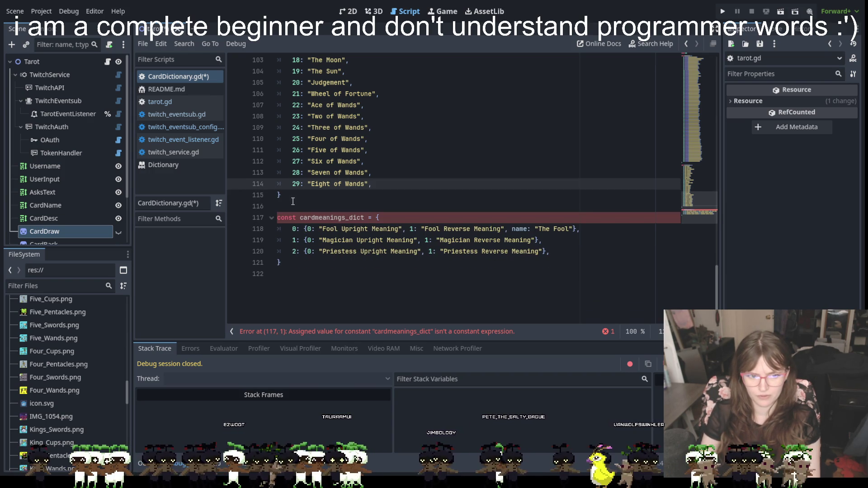
pyautogui.click(526, 235)
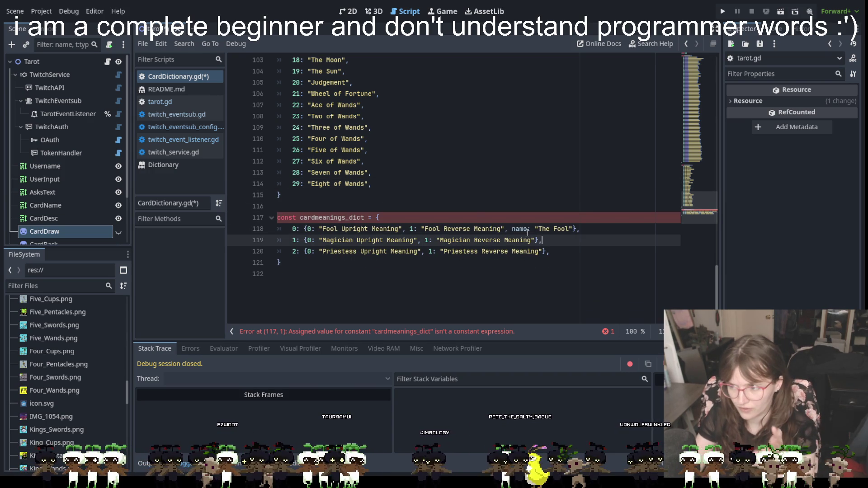
pyautogui.moveTo(525, 229)
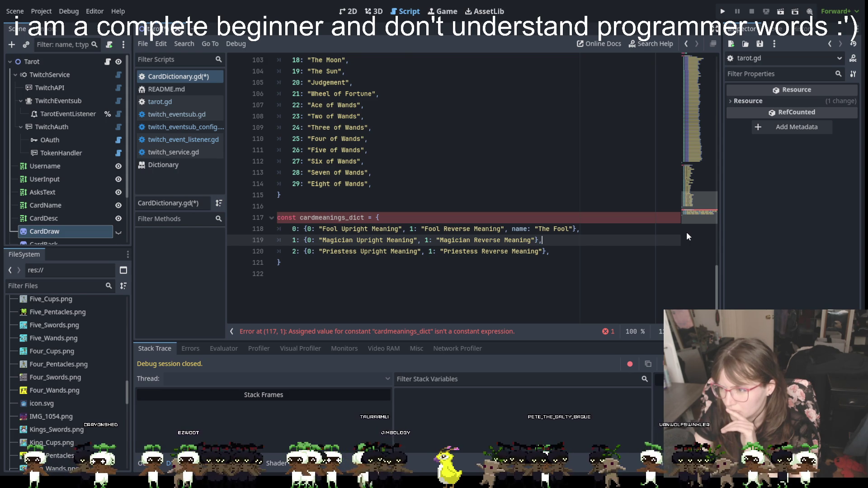
# Inspect the cardmeanings_dict declaration and add a trailing comma after the Priestess entry
pyautogui.scroll(15, 686, 233)
pyautogui.scroll(12, 686, 233)
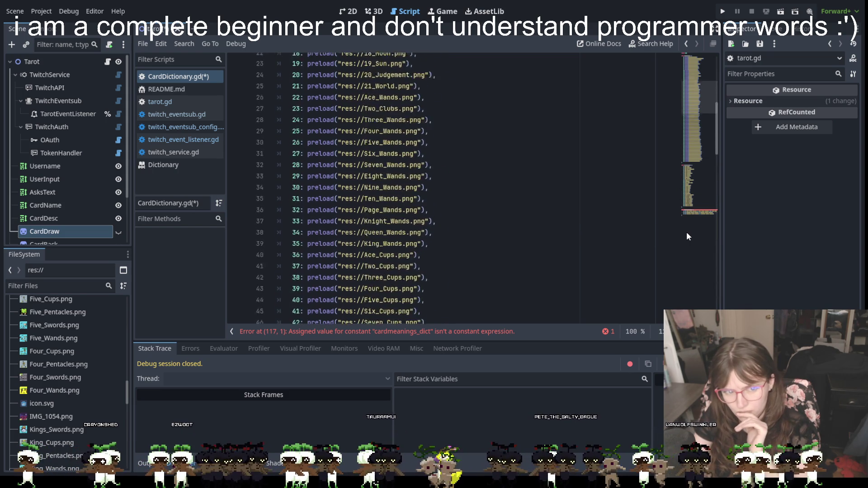
pyautogui.scroll(-10, 686, 232)
pyautogui.scroll(-15, 687, 232)
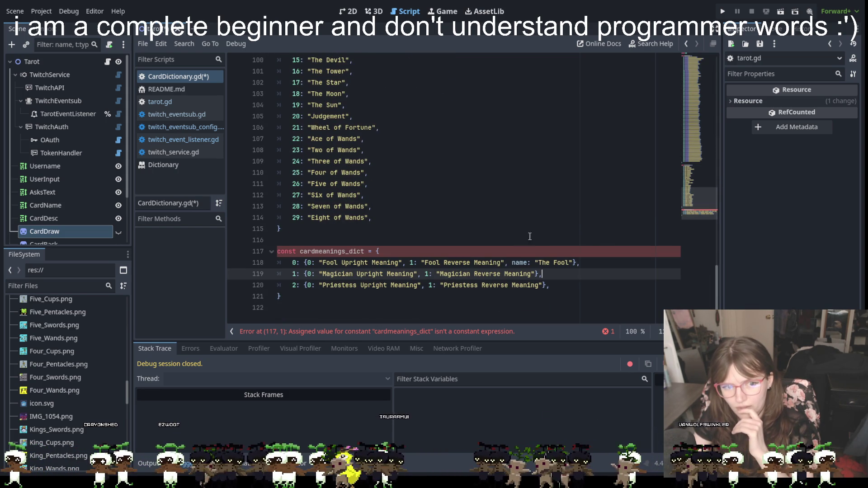
pyautogui.click(367, 233)
pyautogui.click(344, 238)
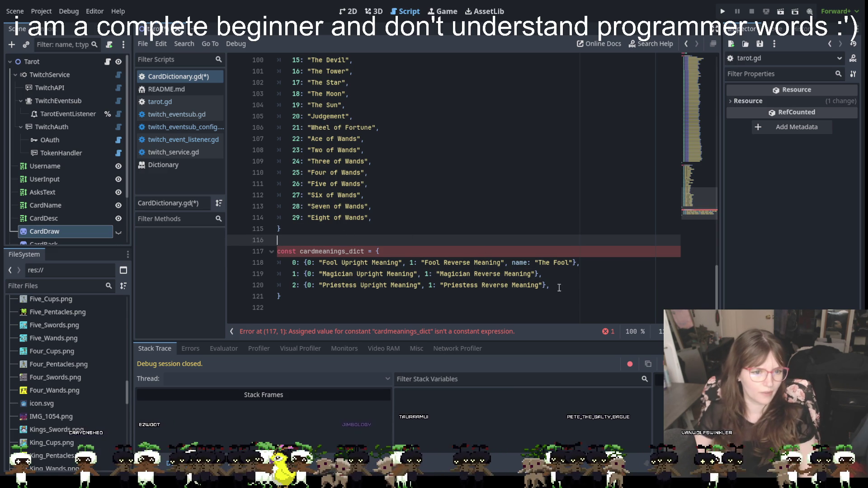
pyautogui.click(579, 270)
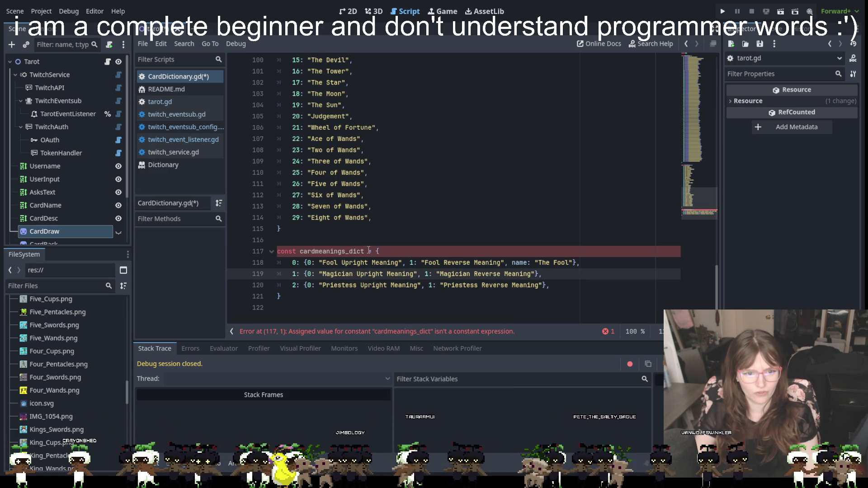
pyautogui.click(368, 249)
pyautogui.click(300, 242)
pyautogui.click(290, 249)
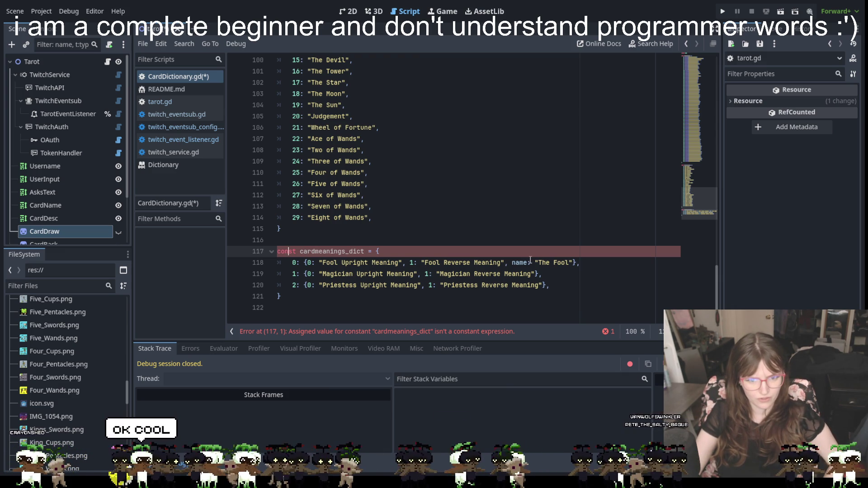
pyautogui.click(547, 283)
pyautogui.write(',')
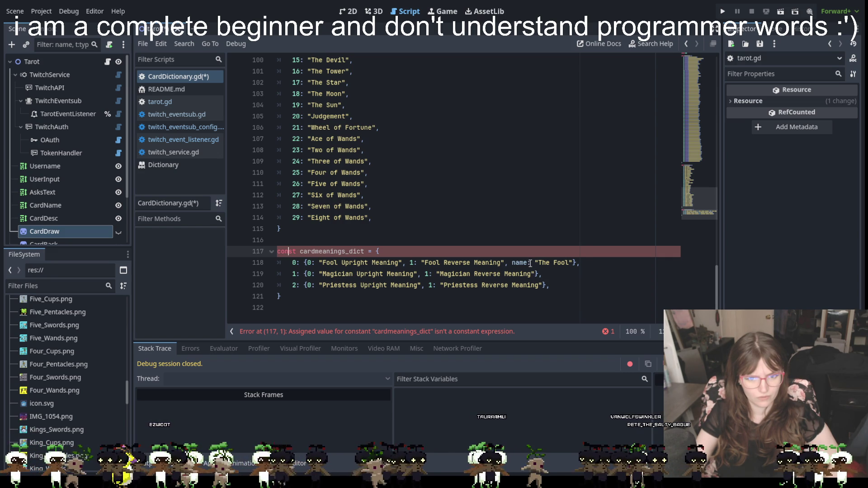
# Replace the Fool entry's name key with 3, then select the Magician entry's 1 key
pyautogui.click(524, 262)
pyautogui.doubleClick(524, 262)
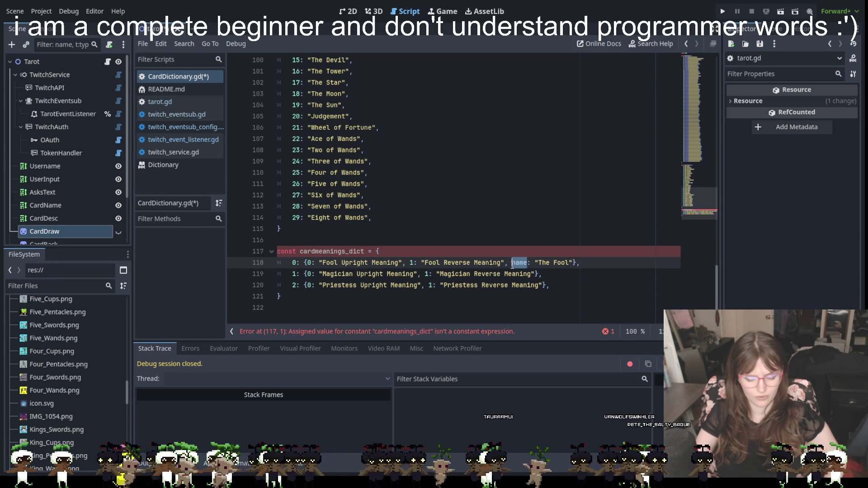
pyautogui.write('3')
pyautogui.click(567, 286)
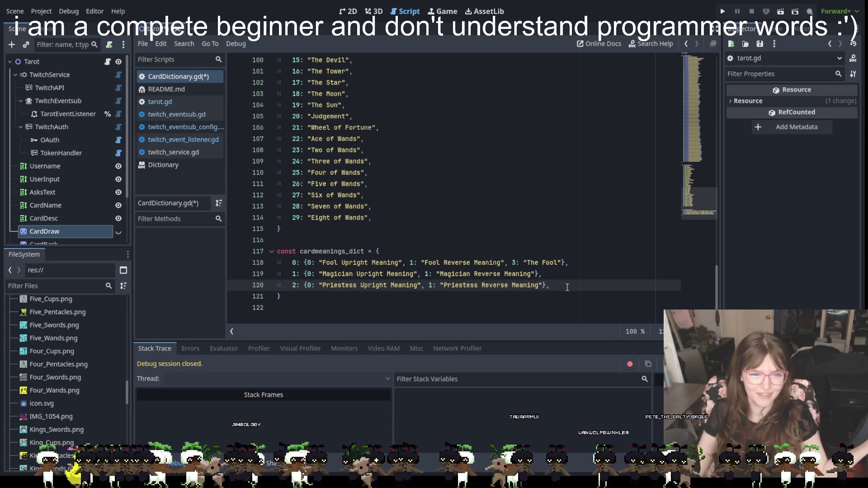
pyautogui.doubleClick(295, 274)
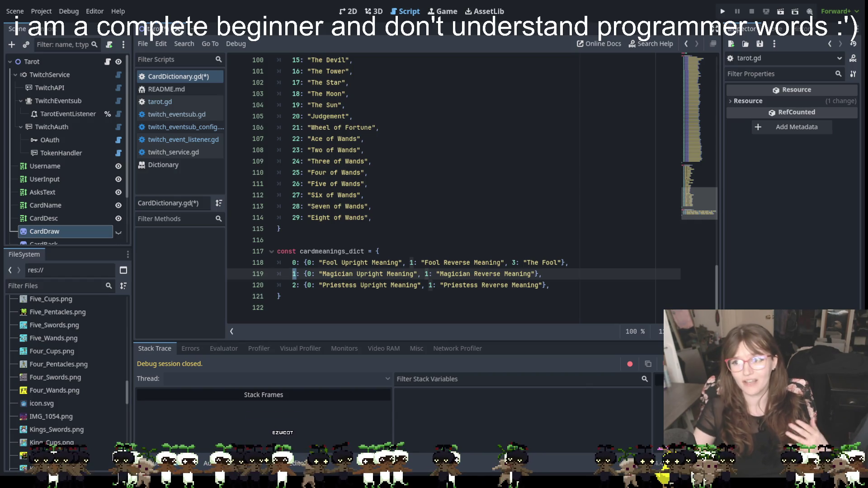
pyautogui.press('Down')
pyautogui.press('Down')
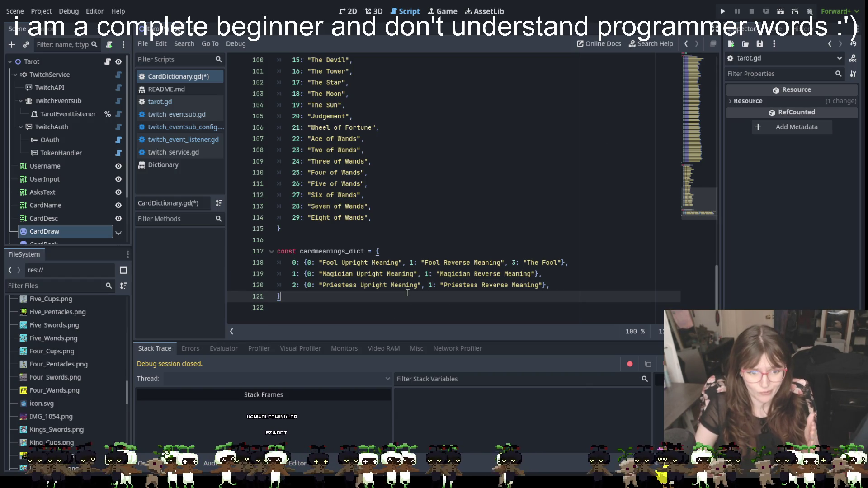
pyautogui.click(560, 272)
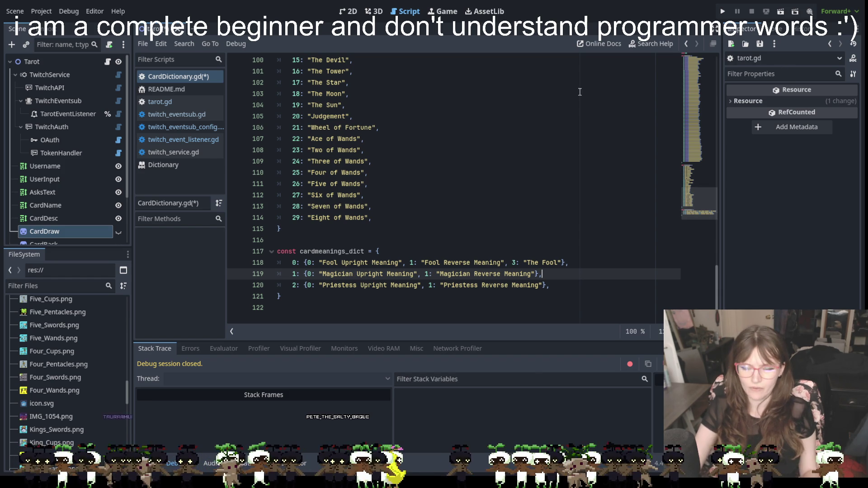
pyautogui.scroll(20, 467, 196)
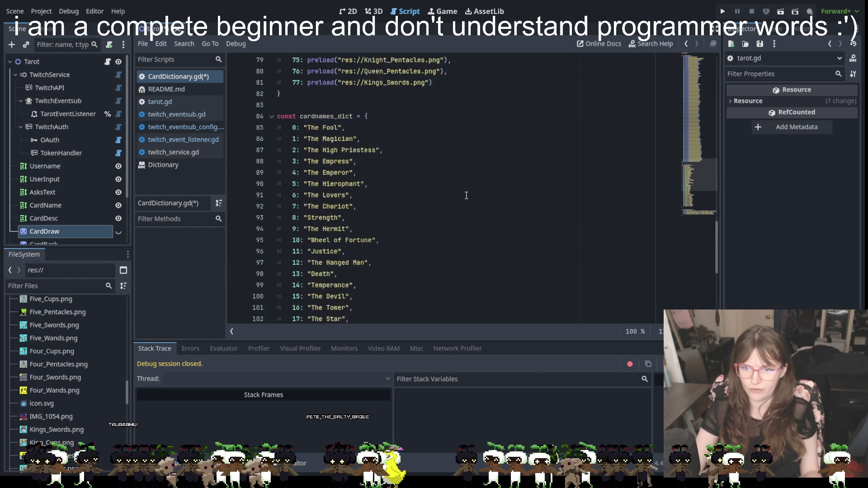
pyautogui.scroll(2, 466, 195)
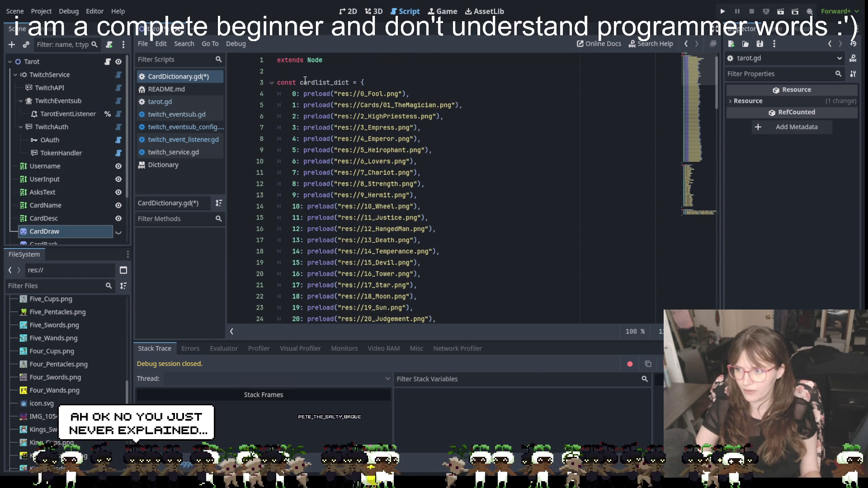
pyautogui.scroll(-20, 451, 164)
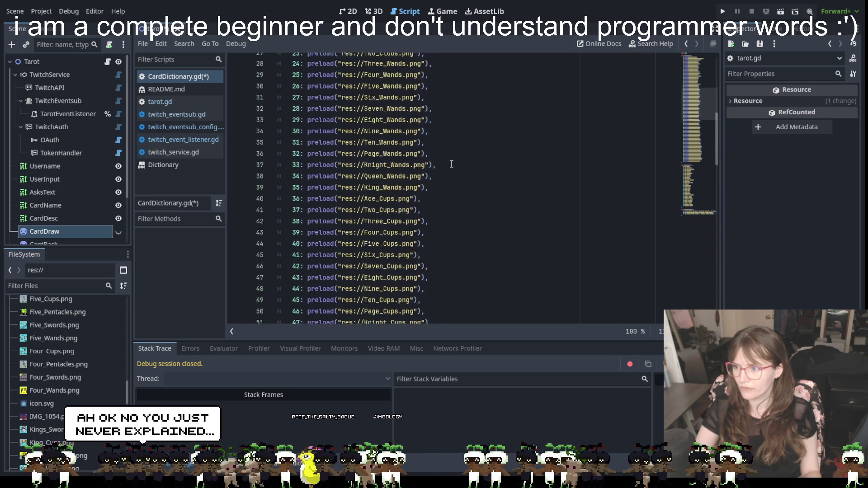
pyautogui.scroll(-12, 451, 163)
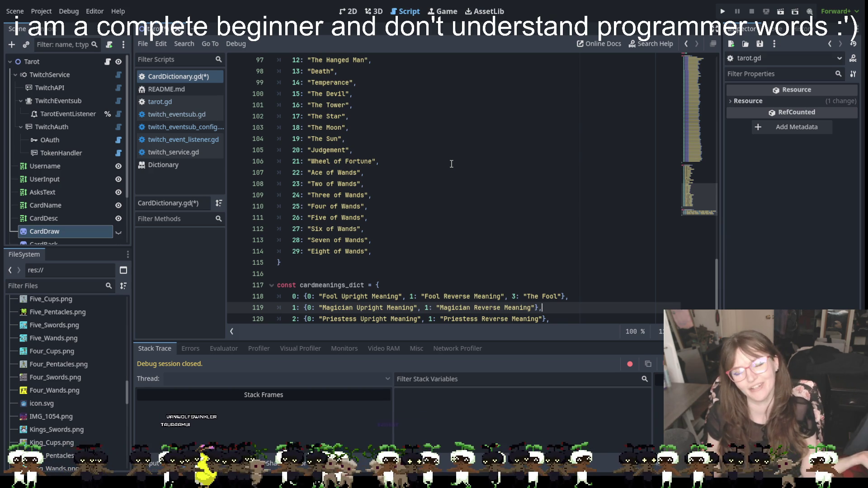
pyautogui.scroll(-1, 454, 192)
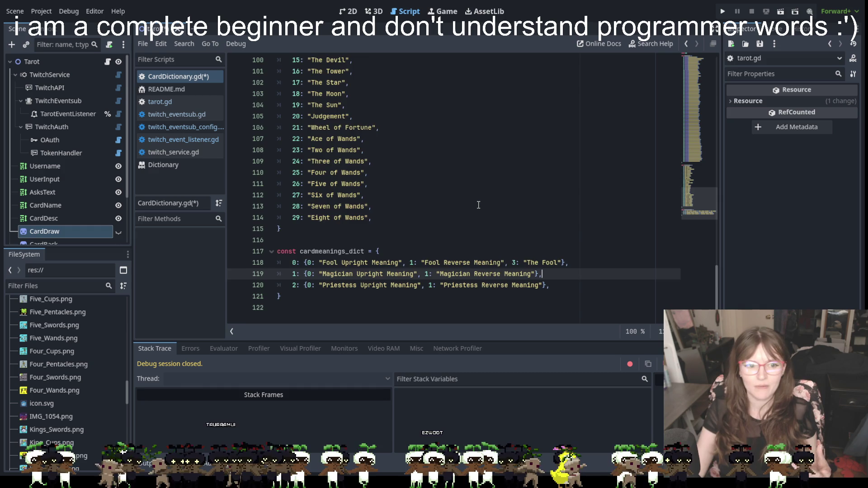
pyautogui.scroll(20, 478, 205)
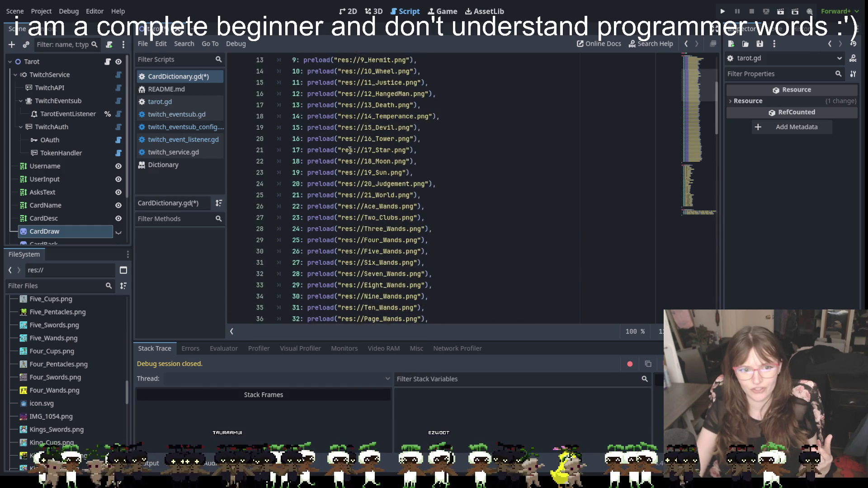
pyautogui.scroll(4, 349, 150)
pyautogui.scroll(-10, 400, 260)
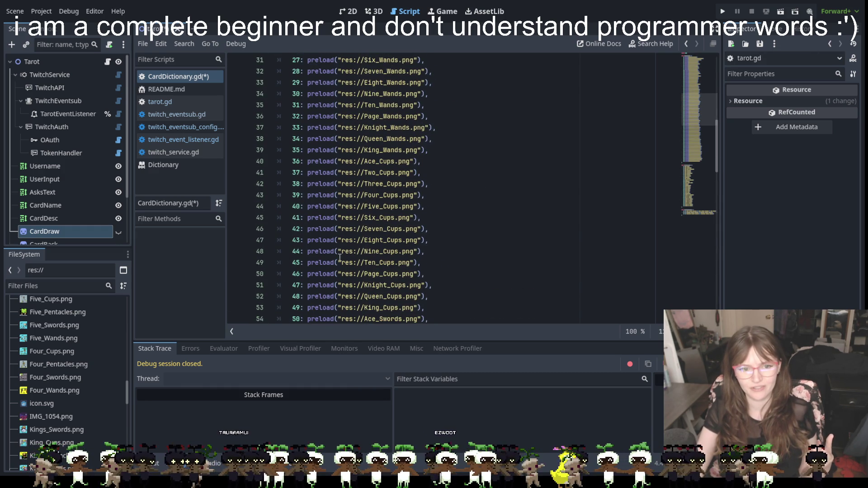
pyautogui.scroll(-14, 401, 260)
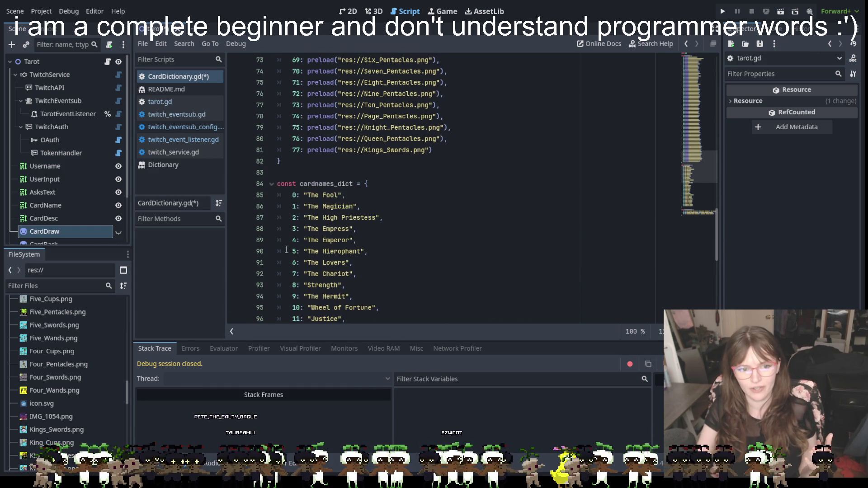
pyautogui.scroll(-9, 425, 220)
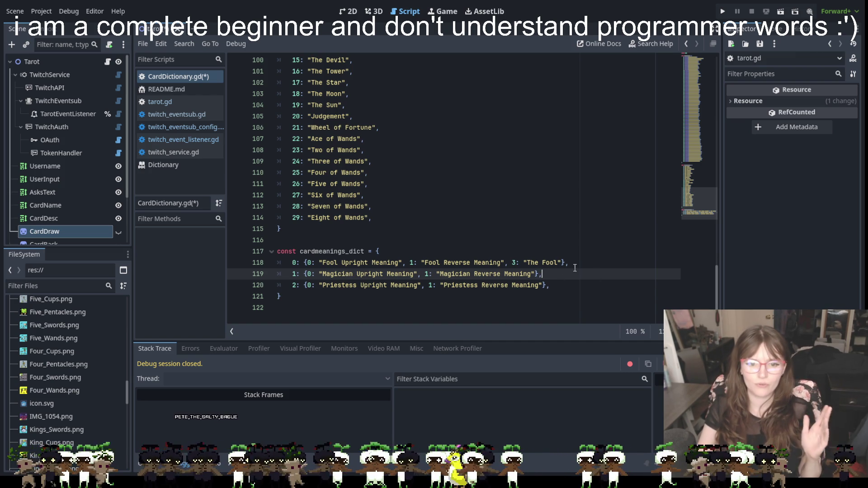
pyautogui.scroll(12, 379, 217)
pyautogui.scroll(-3, 374, 220)
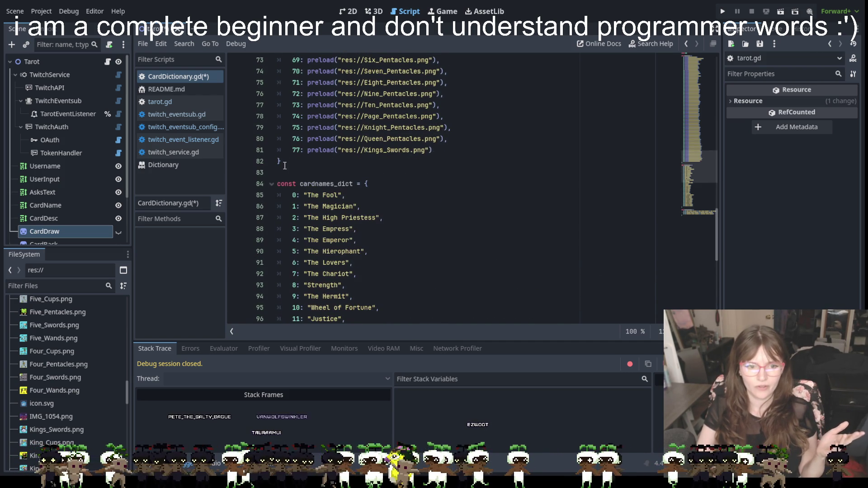
pyautogui.scroll(-9, 314, 267)
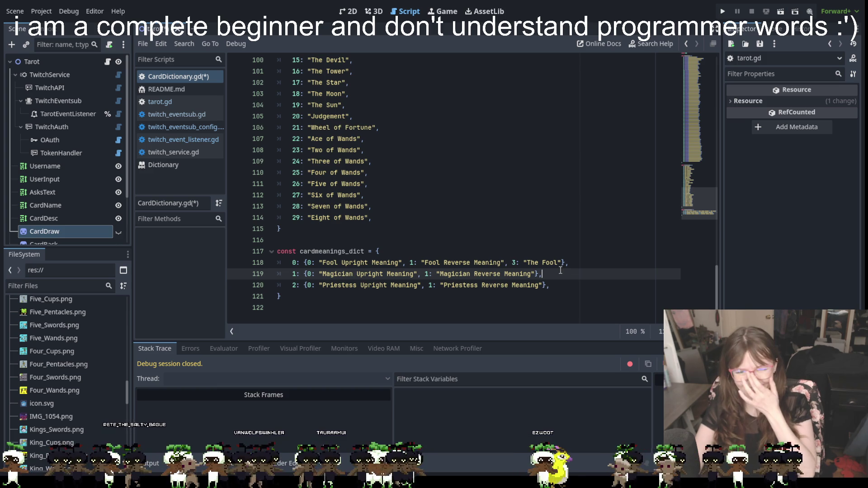
# Delete ', 3: "The Fool"' and its leftover comma from the Fool meanings line
pyautogui.moveTo(508, 262); pyautogui.dragTo(562, 262)
pyautogui.press('BackSpace')
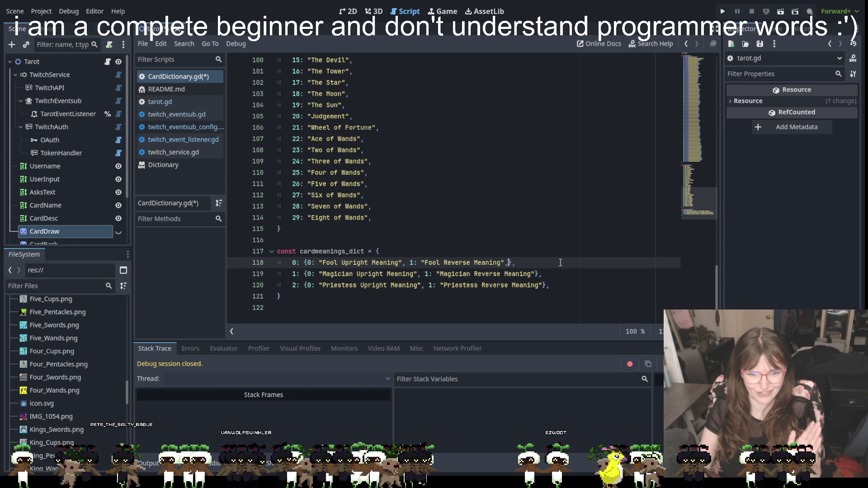
pyautogui.press('BackSpace')
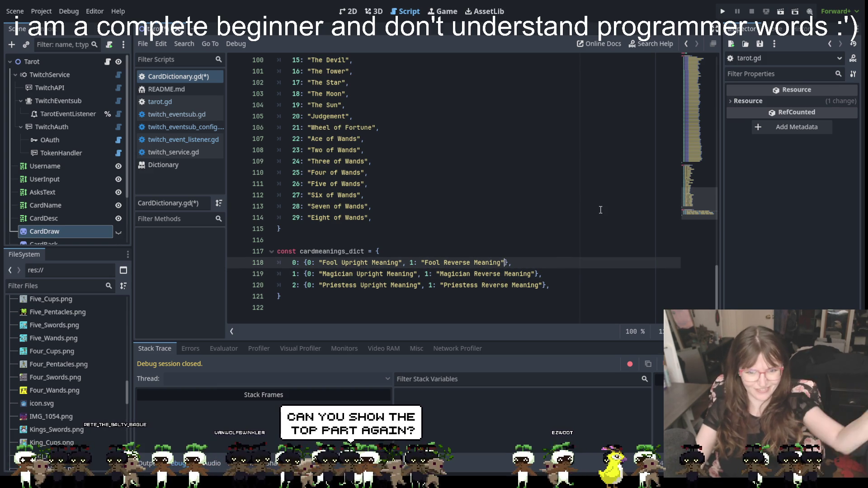
pyautogui.scroll(20, 587, 211)
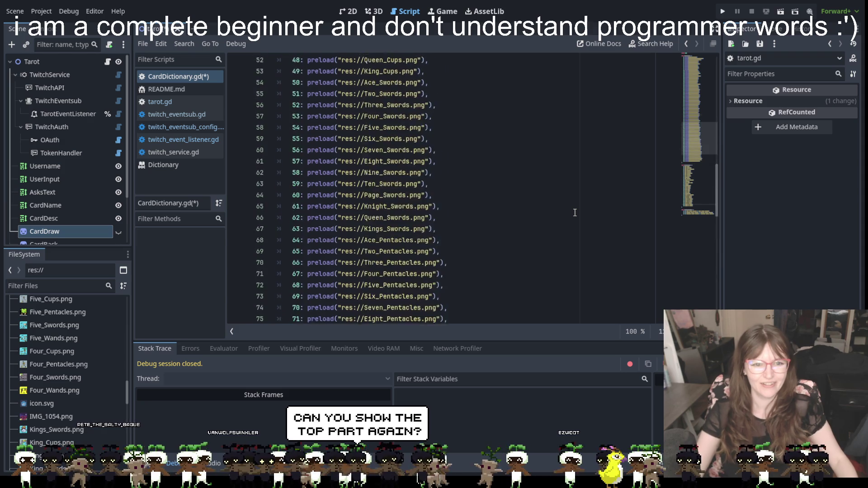
pyautogui.scroll(9, 574, 212)
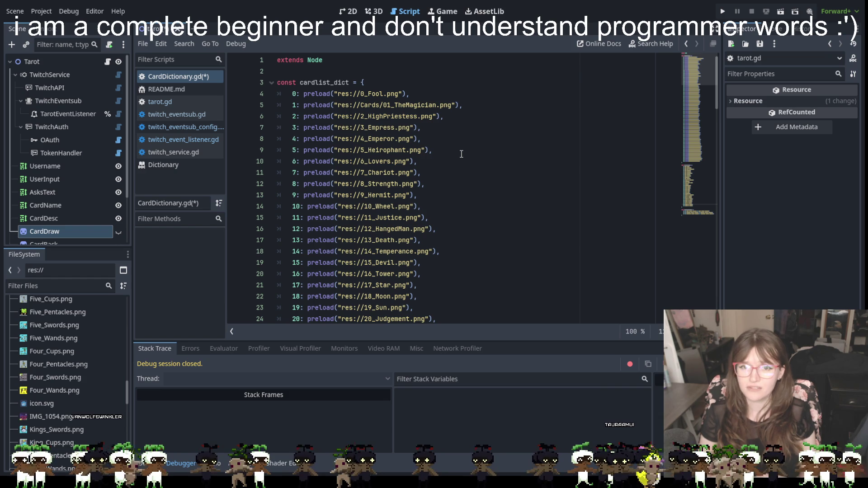
pyautogui.scroll(-20, 461, 154)
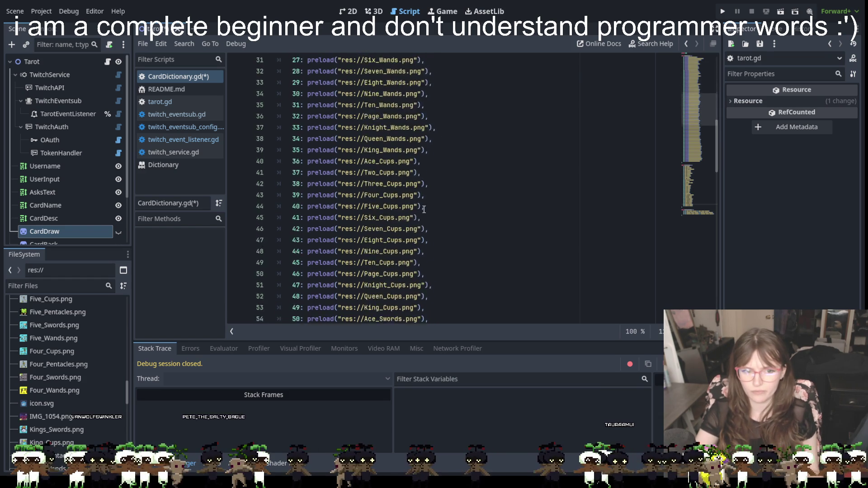
pyautogui.scroll(-7, 429, 217)
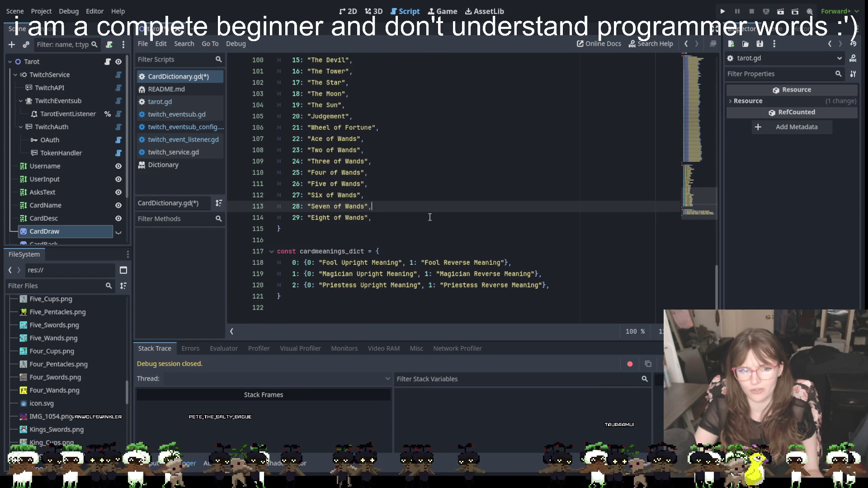
# Insert 30: "Nine of Wands", on a new line after Eight of Wands
pyautogui.click(382, 217)
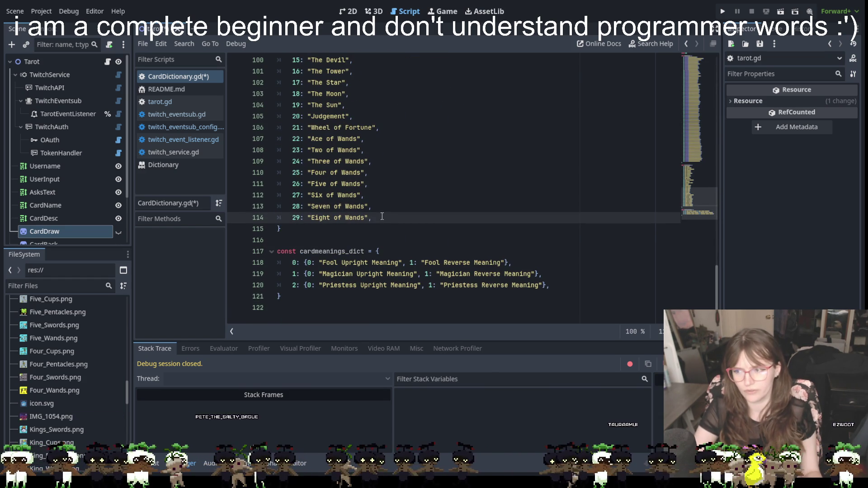
pyautogui.press('Return')
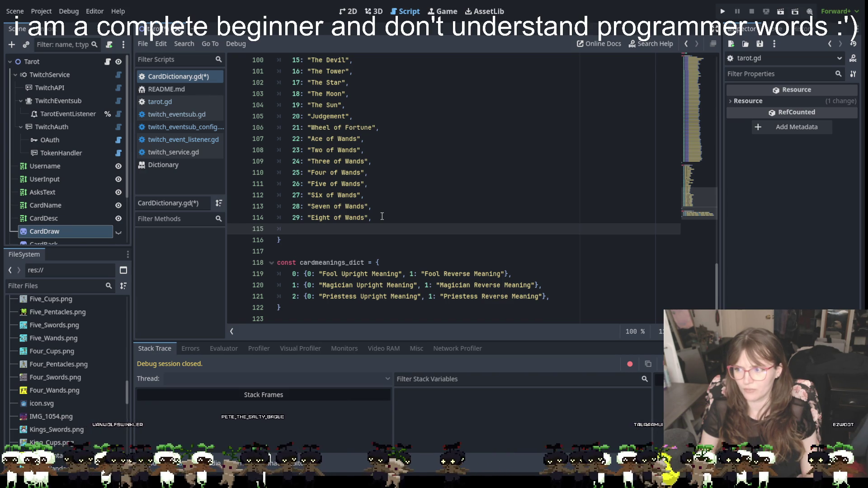
pyautogui.write('30: "')
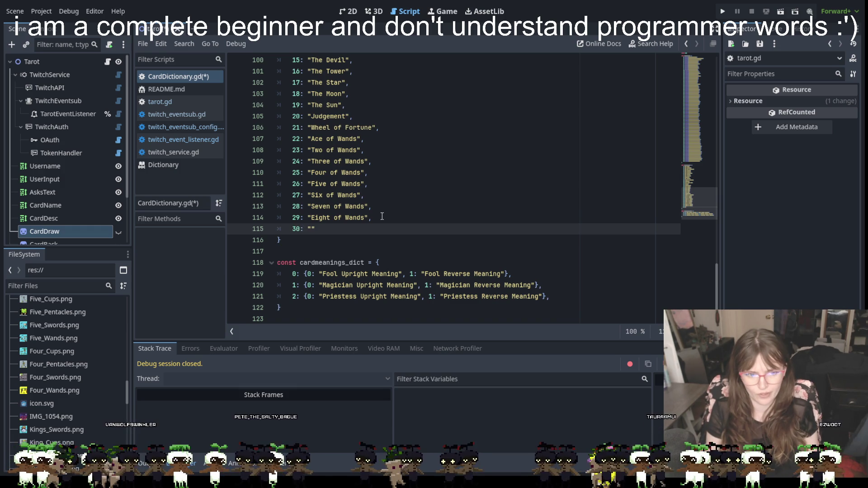
pyautogui.write('Nine ')
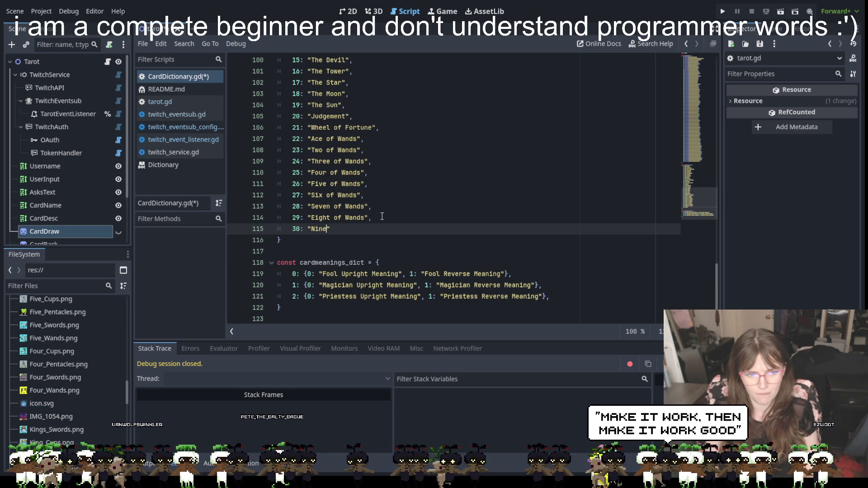
pyautogui.write('of Wands')
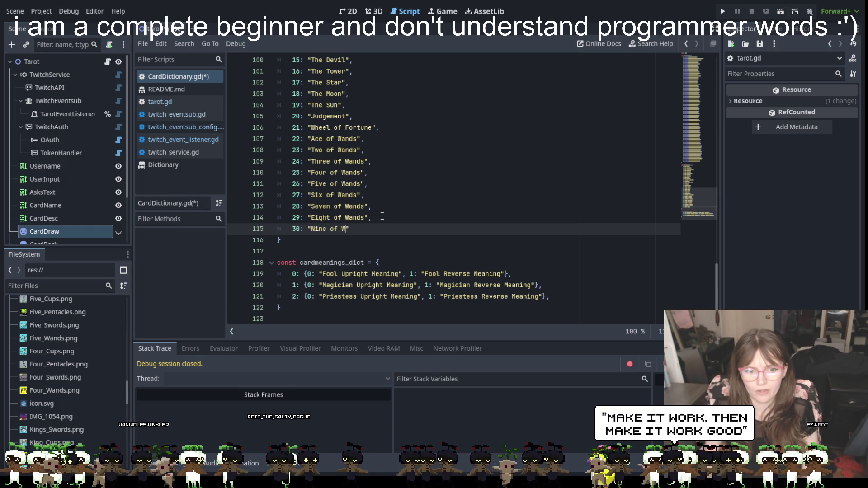
pyautogui.write('"')
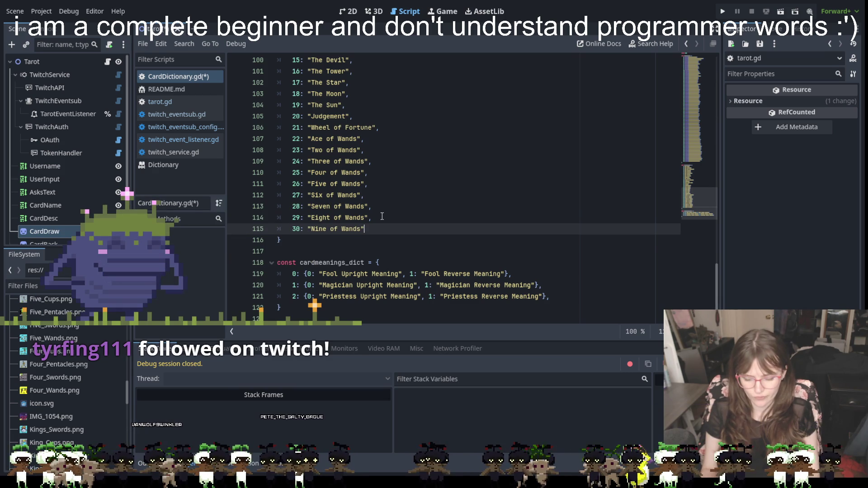
pyautogui.write(',')
pyautogui.press('Return')
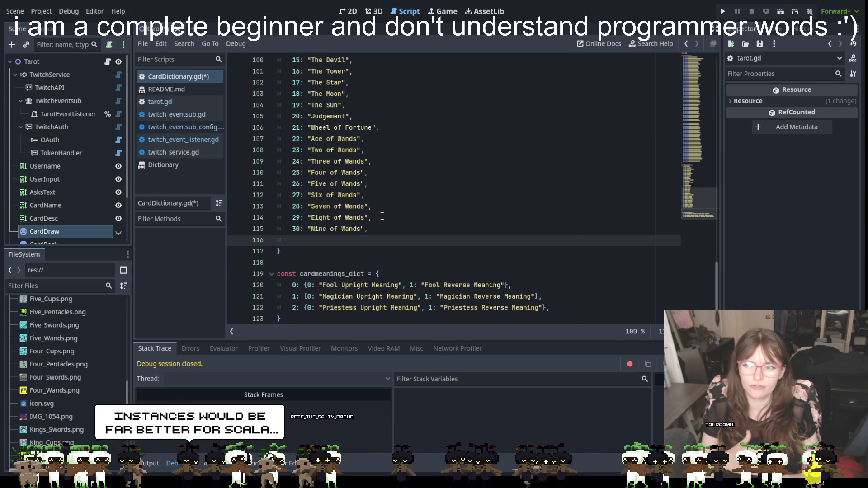
# In the 2D view, toggle CardDesc's visibility off and on, and make the CardDraw sprite visible
pyautogui.click(348, 11)
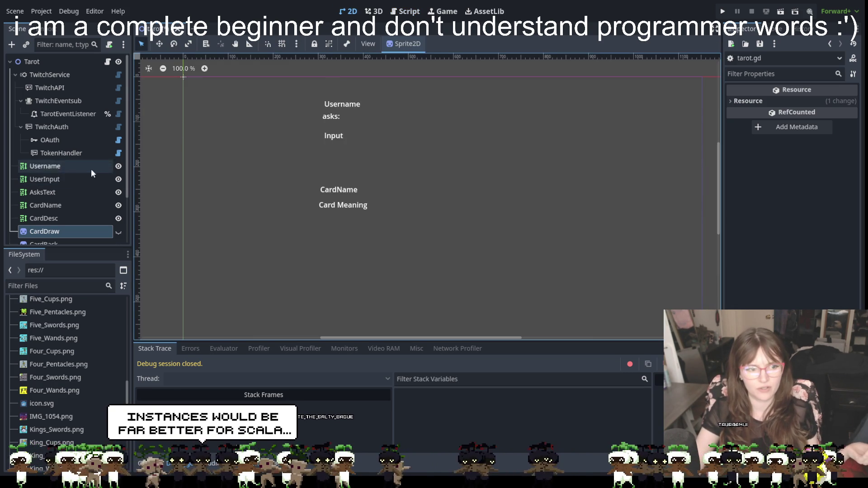
pyautogui.click(118, 218)
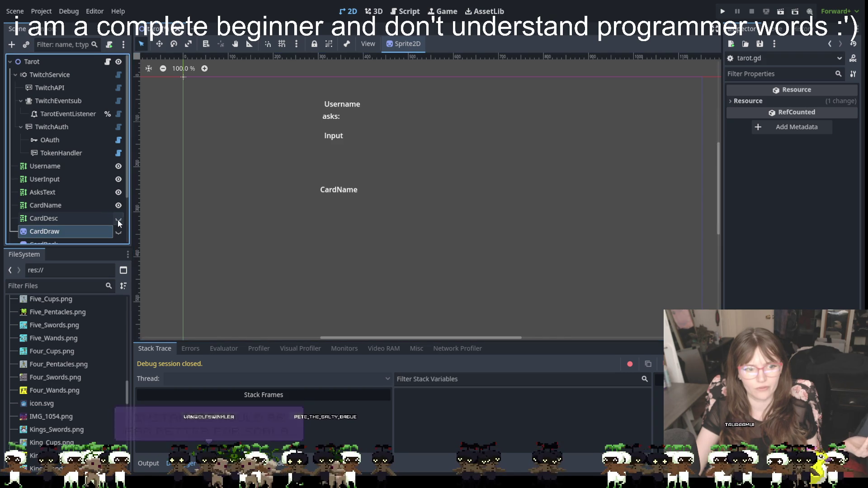
pyautogui.click(119, 218)
pyautogui.scroll(-3, 99, 190)
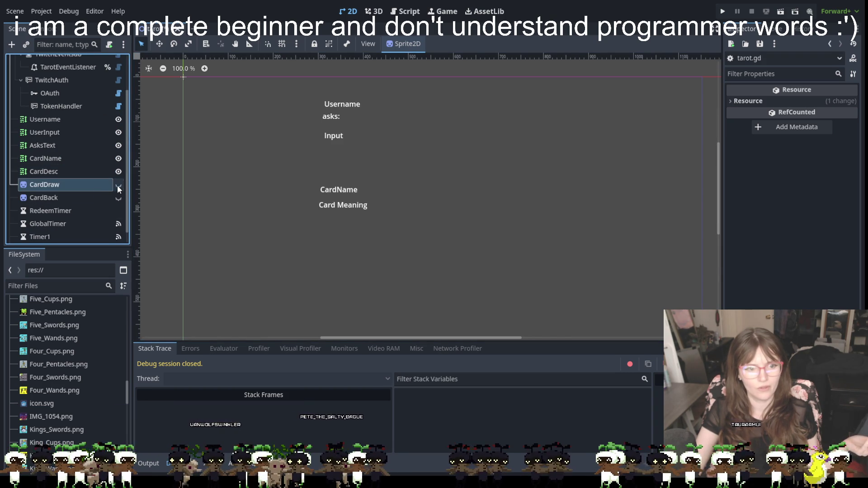
pyautogui.click(118, 185)
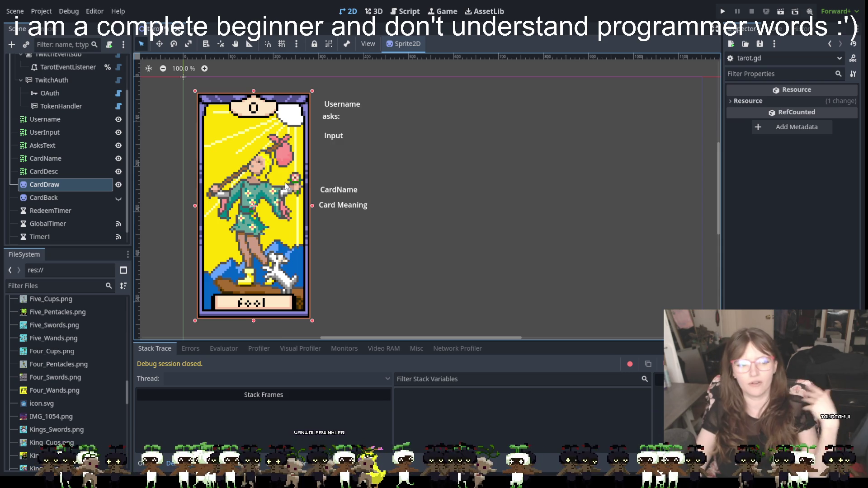
# Zoom the canvas to check the Fool card, then return to CardDictionary.gd
pyautogui.scroll(3, 37, 124)
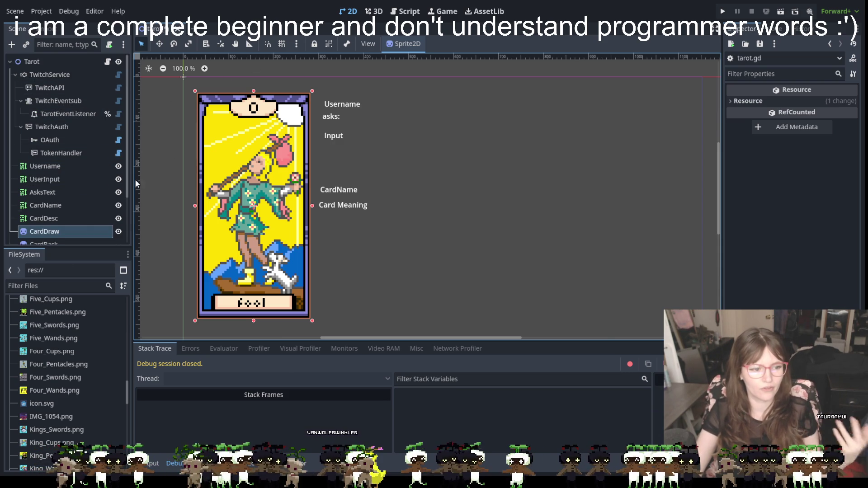
pyautogui.scroll(1, 321, 126)
pyautogui.scroll(-2, 264, 155)
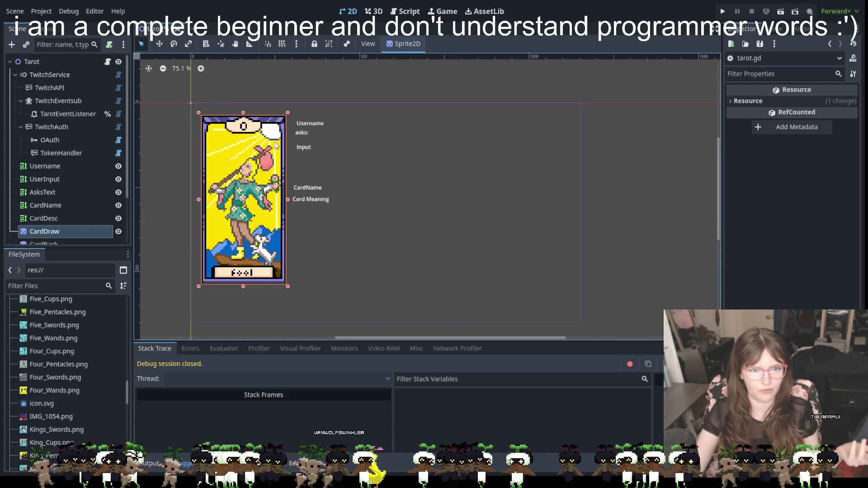
pyautogui.scroll(2, 289, 156)
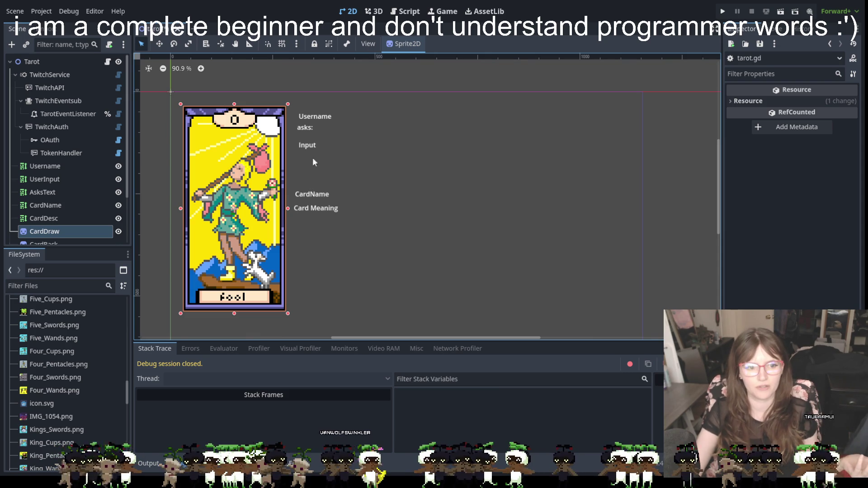
pyautogui.click(405, 12)
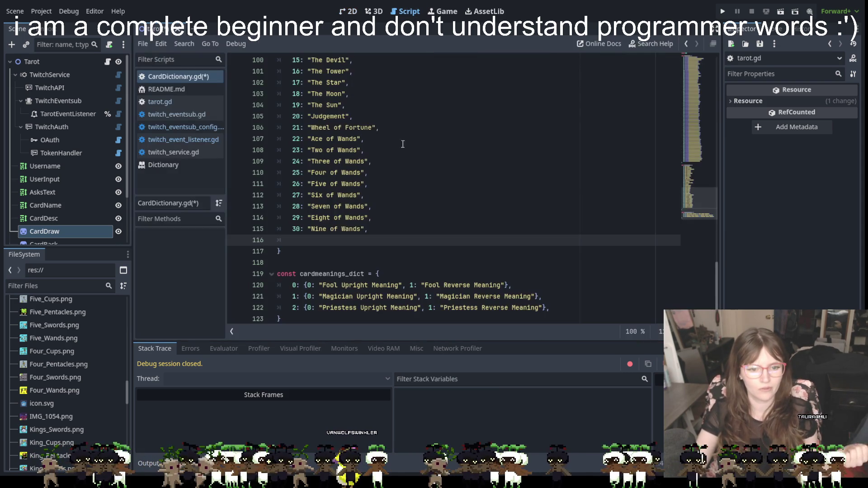
# Add 31: "Ten of Wands" and start entry 32 with an empty string below it
pyautogui.click(378, 224)
pyautogui.click(306, 238)
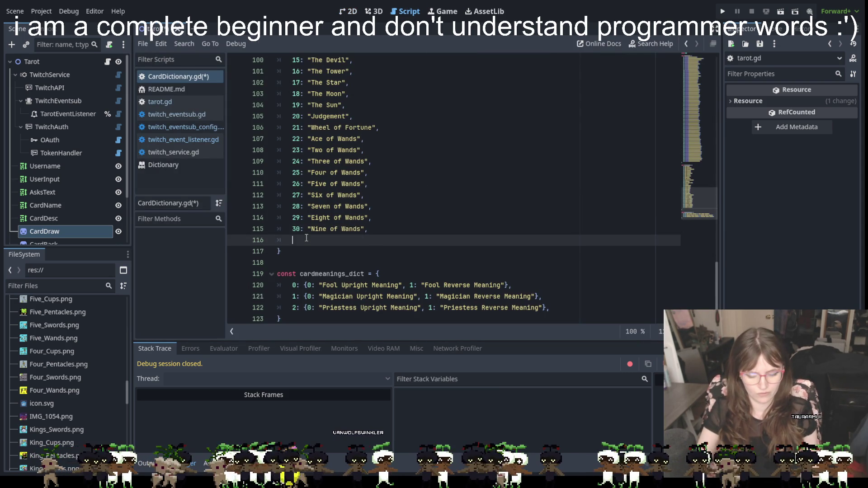
pyautogui.write('31: ')
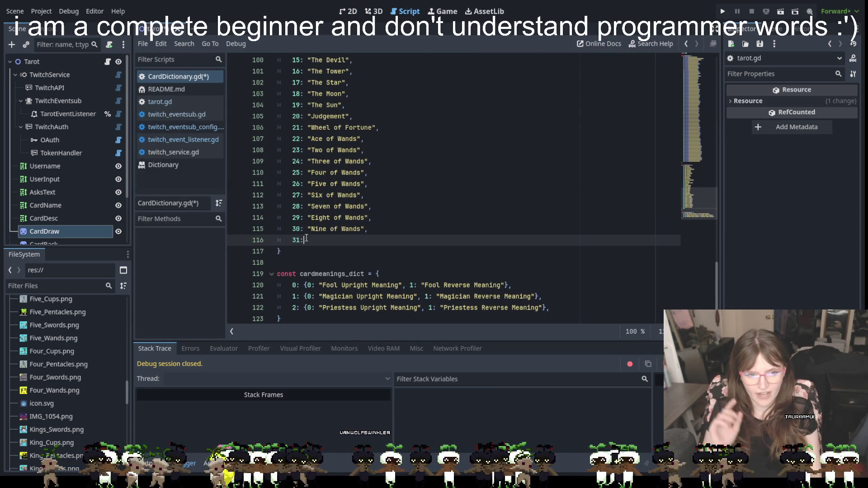
pyautogui.write('"')
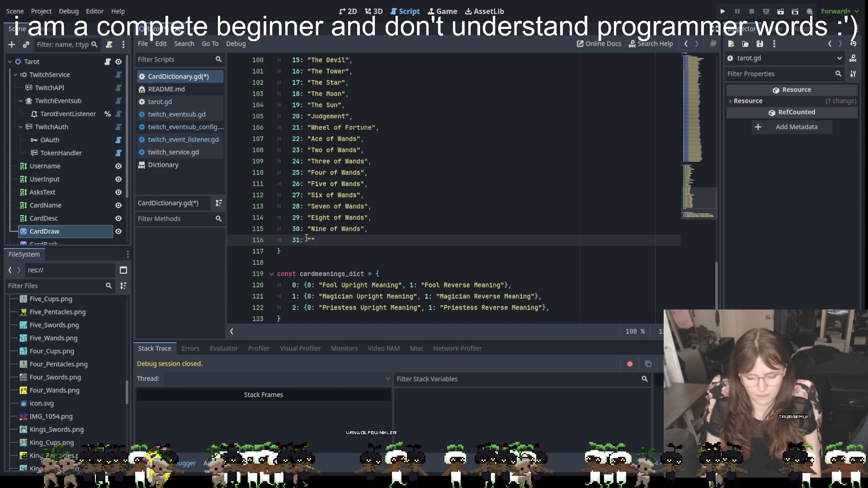
pyautogui.write('Ten')
pyautogui.write(' of ')
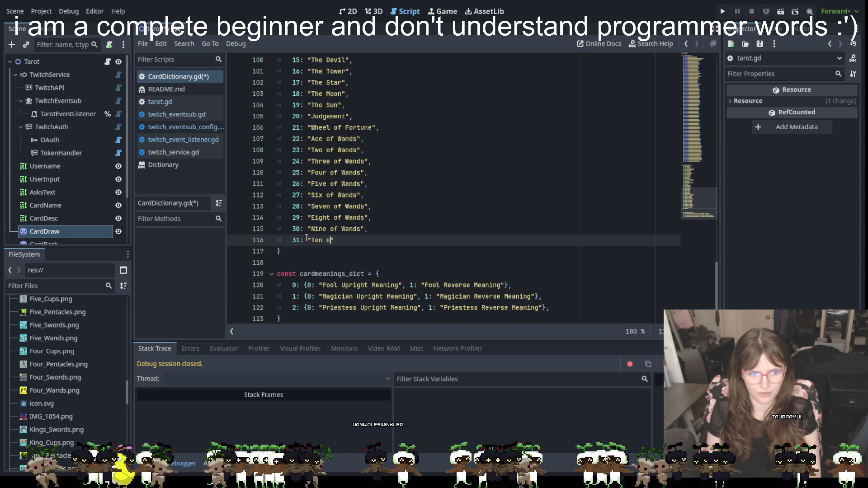
pyautogui.write('Wands')
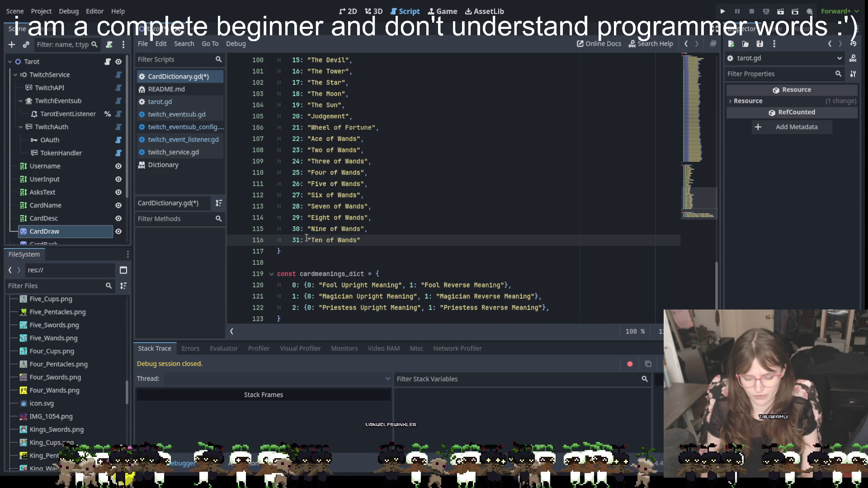
pyautogui.write(',')
pyautogui.press('Return')
pyautogui.write('32: "')
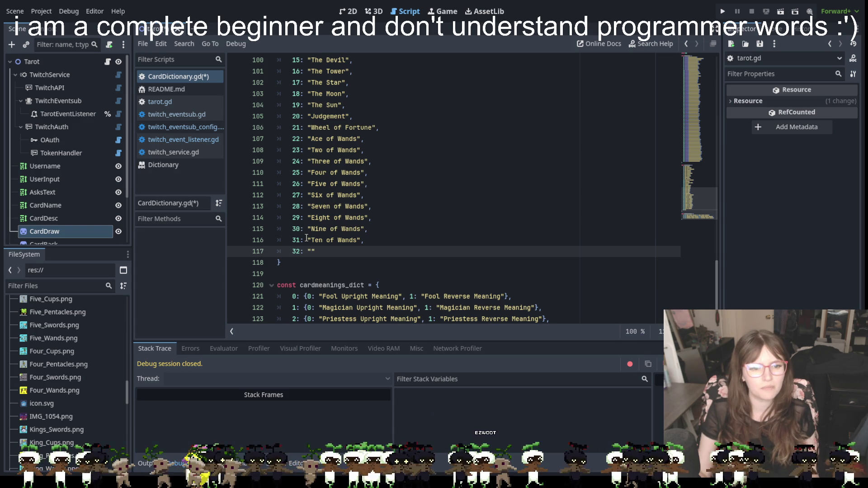
# Name entry 32 "Page of Wands", then add 33: "Knight of Wands" and 34: "Queen of Wands"
pyautogui.write('Page of W')
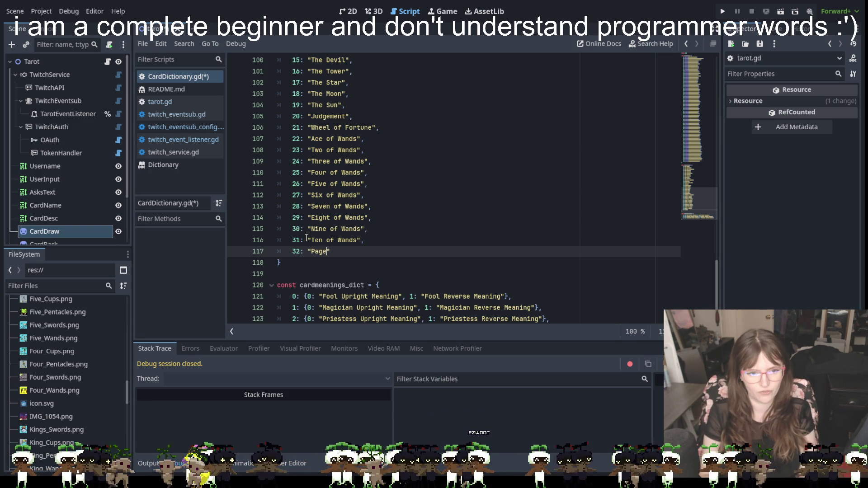
pyautogui.write('ands')
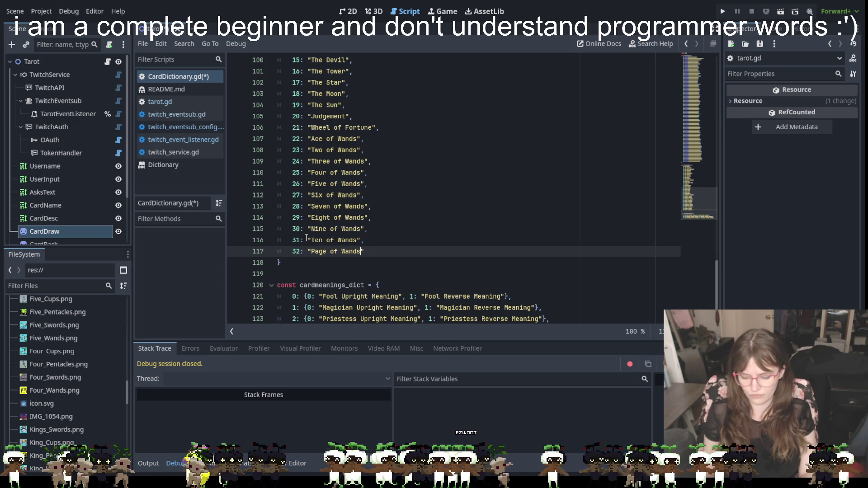
pyautogui.press('End')
pyautogui.press('Return')
pyautogui.write('33: "')
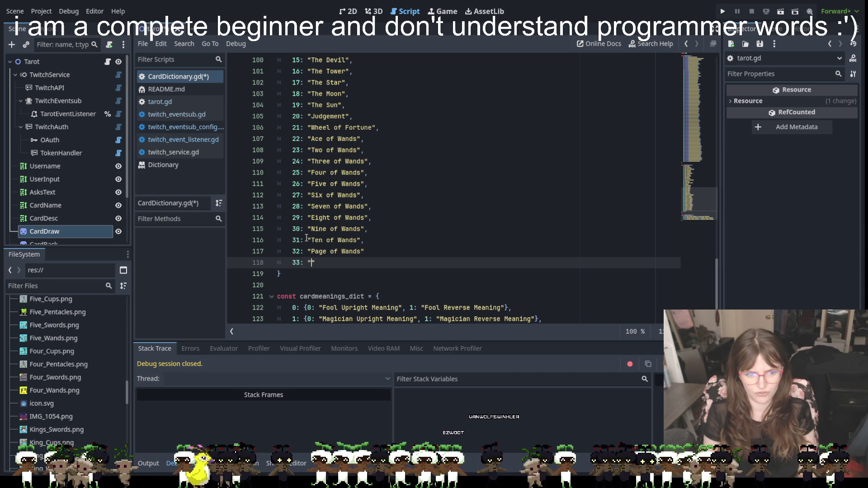
pyautogui.write('Kingh')
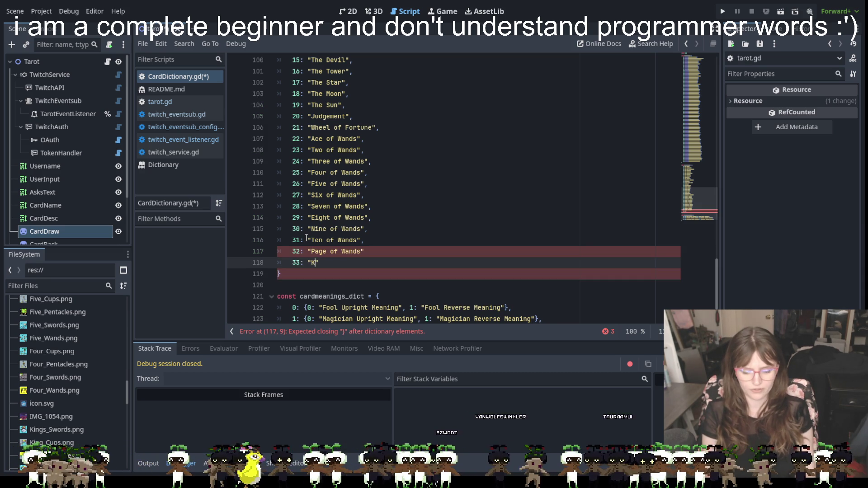
pyautogui.press('BackSpace')
pyautogui.press('BackSpace')
pyautogui.press('BackSpace')
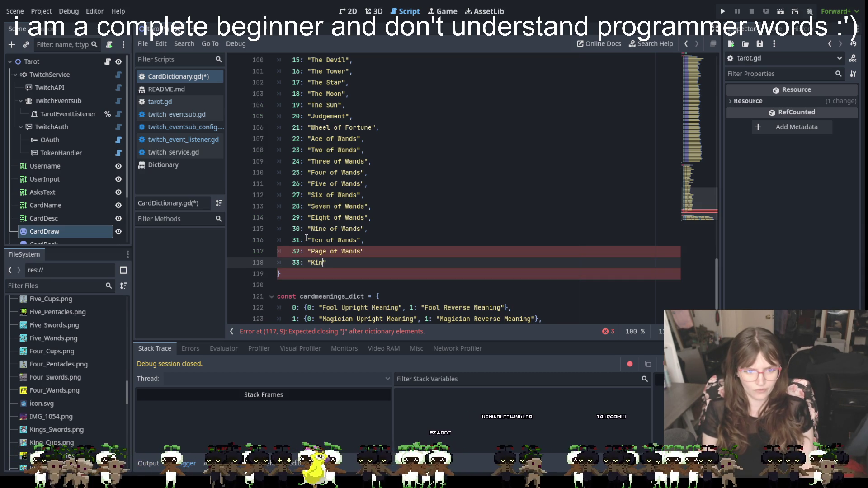
pyautogui.write('night of Wan')
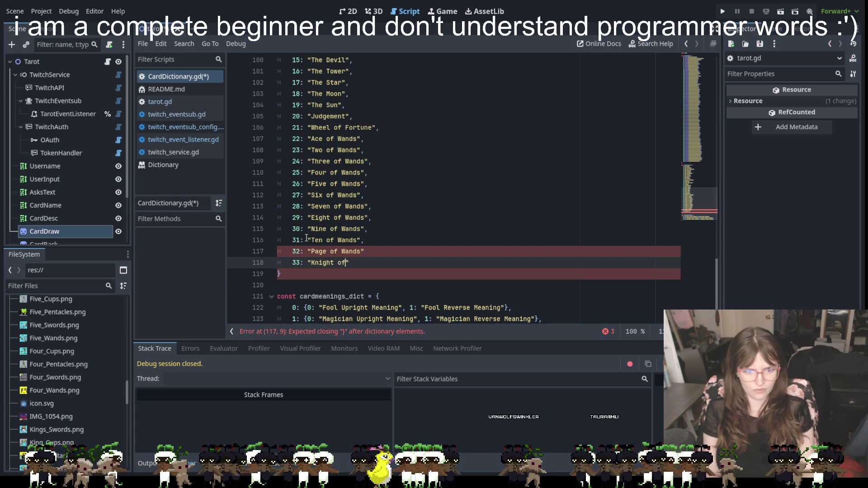
pyautogui.write('ds"')
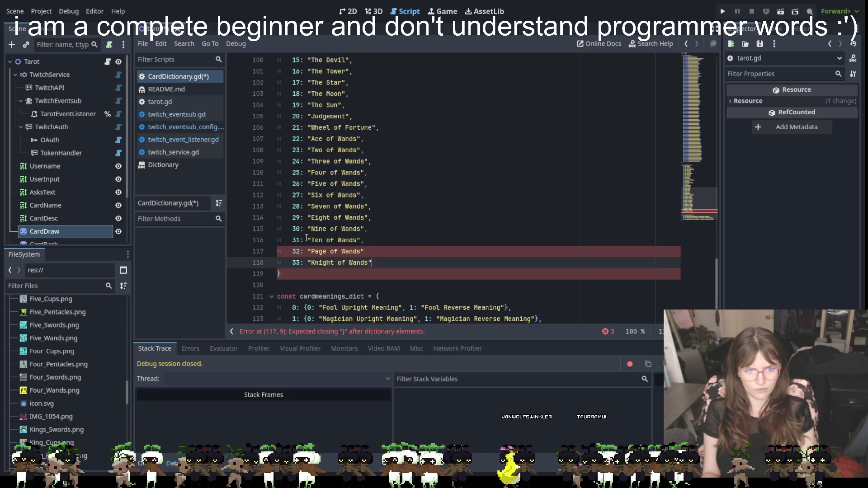
pyautogui.write(',')
pyautogui.press('Return')
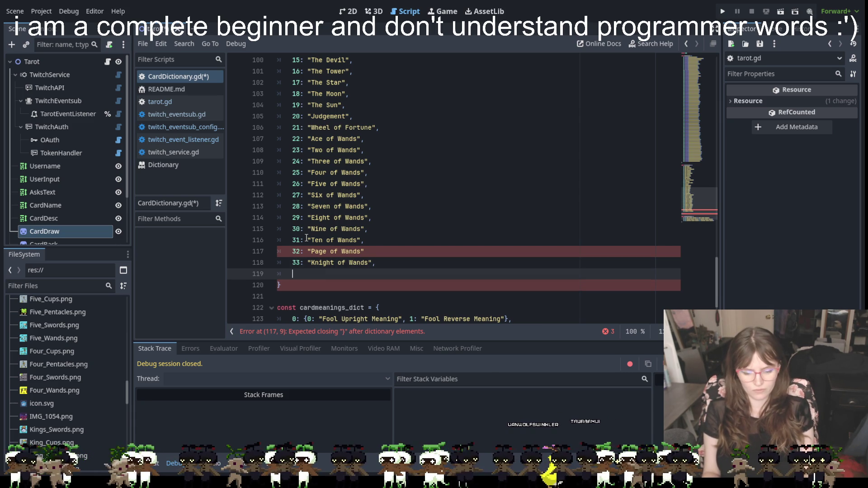
pyautogui.write('34: ')
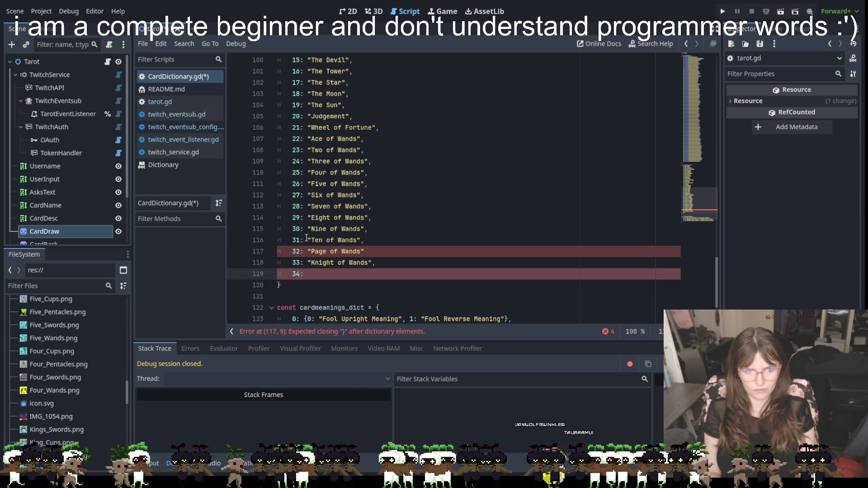
pyautogui.write('"')
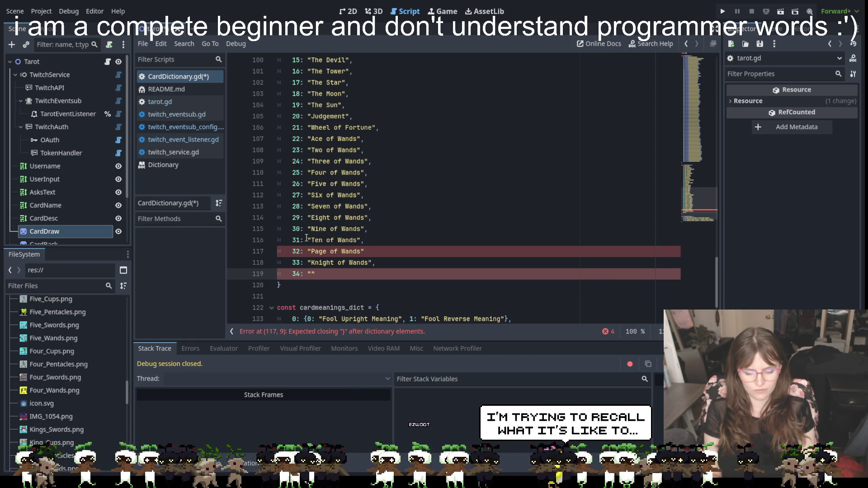
pyautogui.write('Queen of Wands')
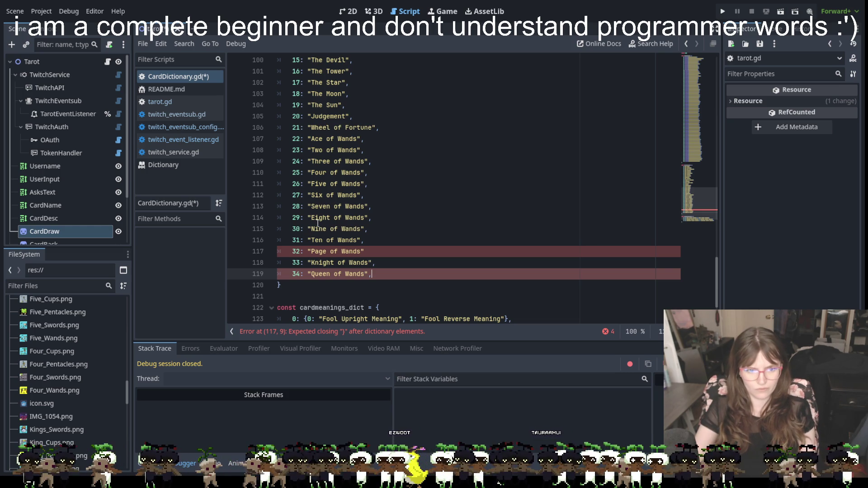
# Add the missing comma after "Page of Wands" and open a new line below Queen of Wands
pyautogui.click(366, 252)
pyautogui.write(',')
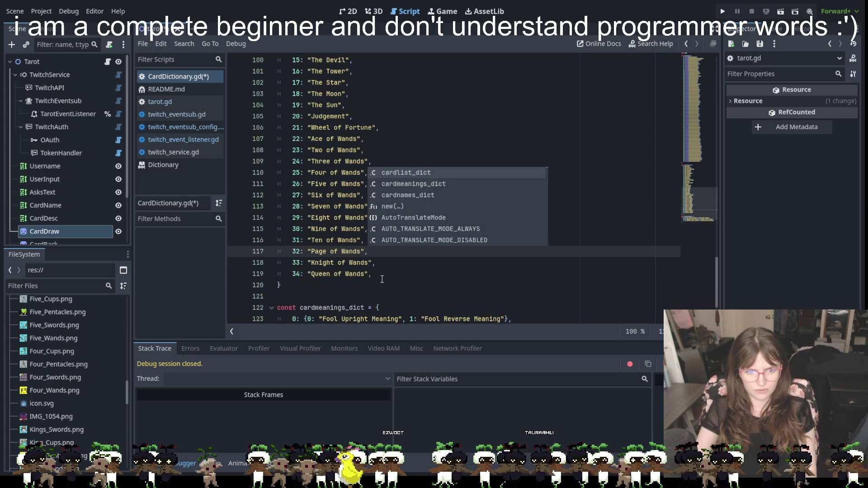
pyautogui.click(385, 274)
pyautogui.press('Return')
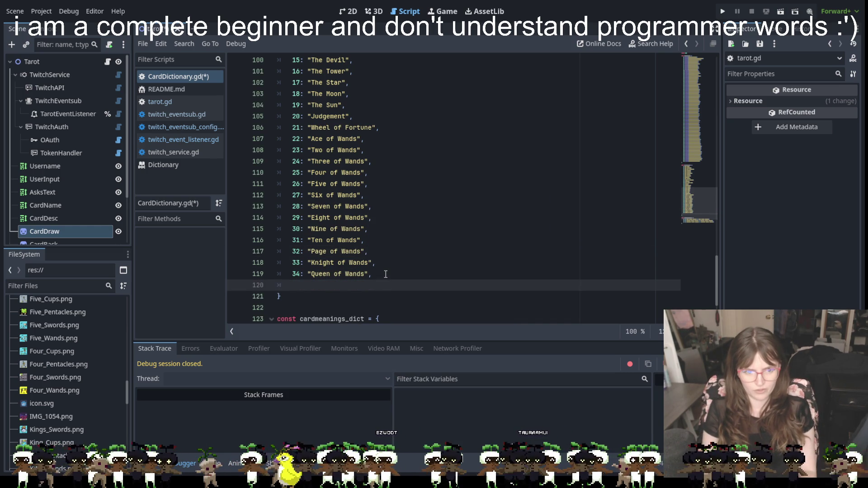
# Add 35: "King of Wands", and select dictionary entries 22 through 35
pyautogui.write('35')
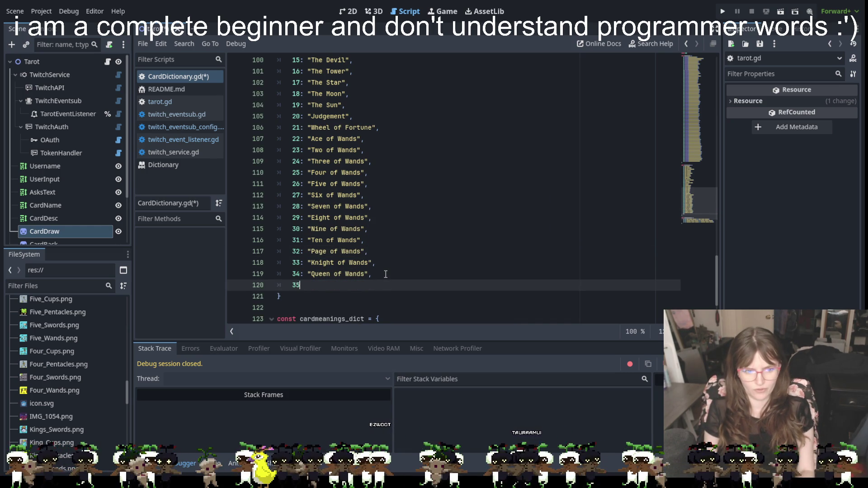
pyautogui.write(': "King')
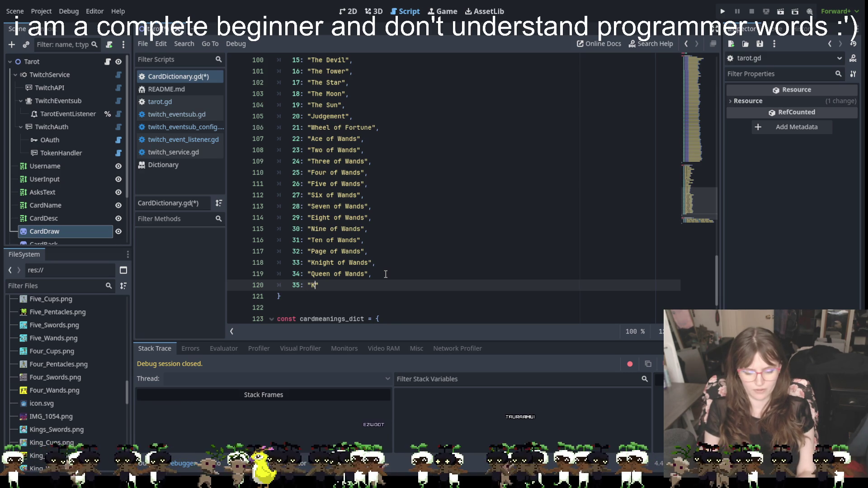
pyautogui.press('BackSpace')
pyautogui.write('of')
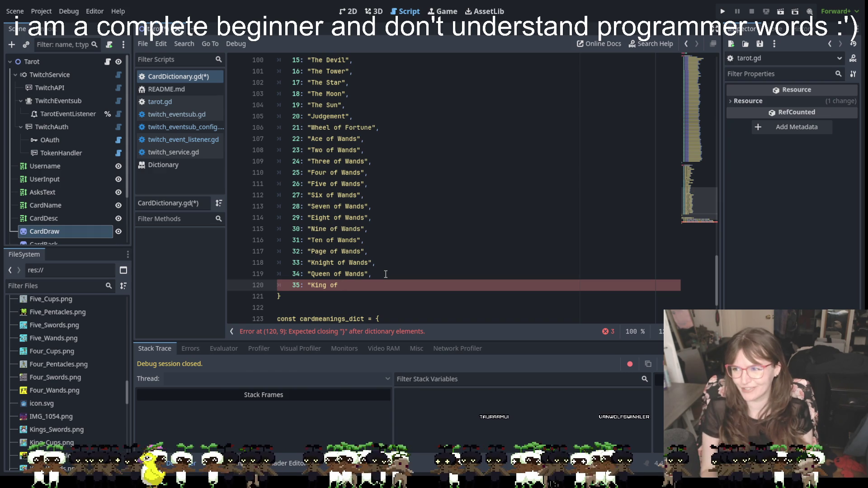
pyautogui.write('Wands"')
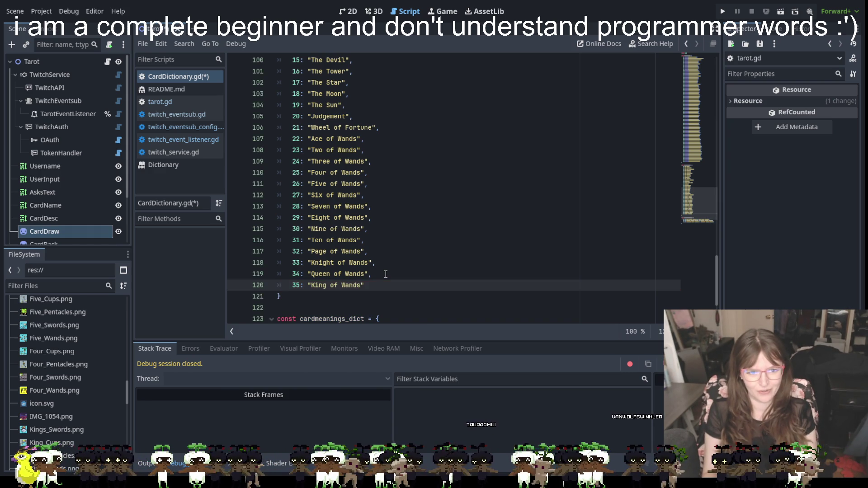
pyautogui.write(',')
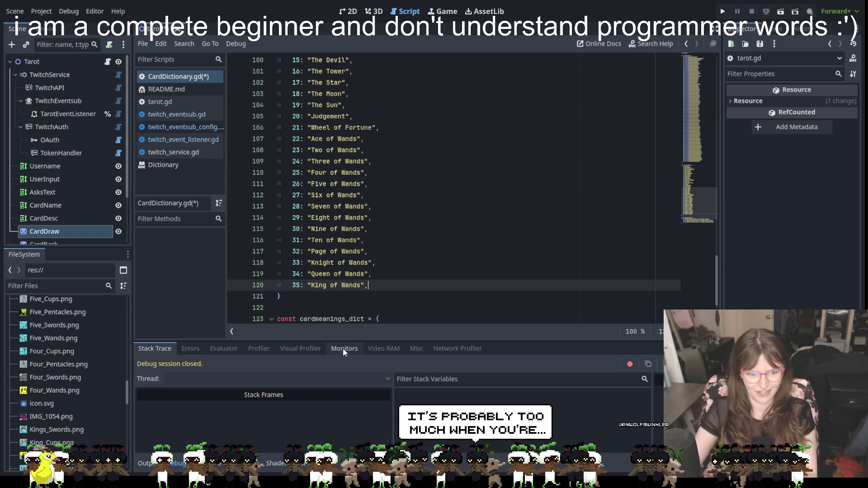
pyautogui.moveTo(387, 289)
pyautogui.mouseDown()
pyautogui.moveTo(375, 263)
pyautogui.moveTo(273, 159)
pyautogui.moveTo(268, 139)
pyautogui.mouseUp()
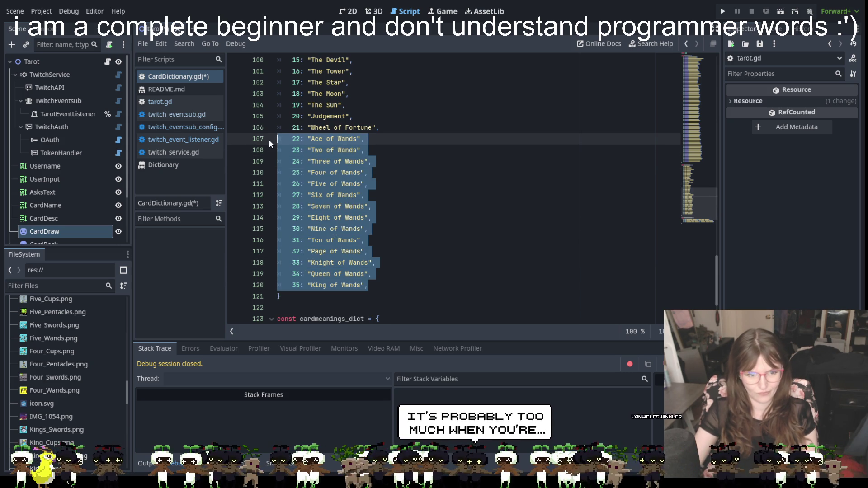
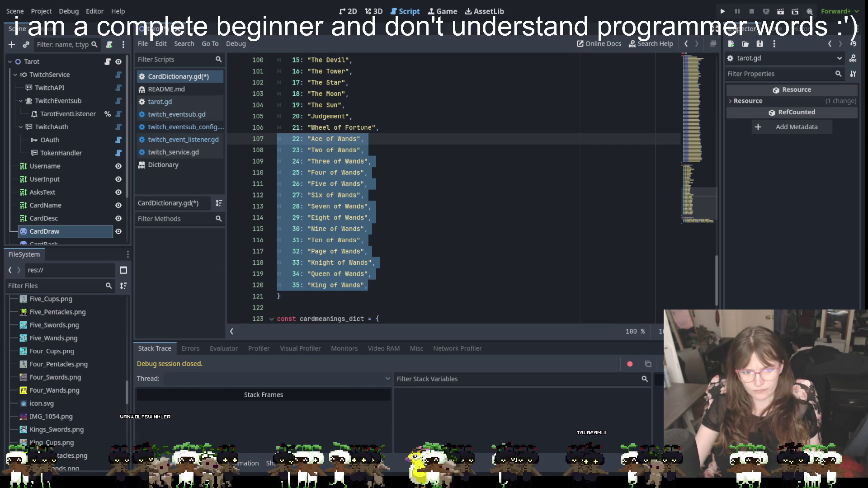
# Paste the copied Ace-to-King of Wands entries on a new line after King of Wands, then fix the first line's indent
pyautogui.click(383, 289)
pyautogui.press('Return')
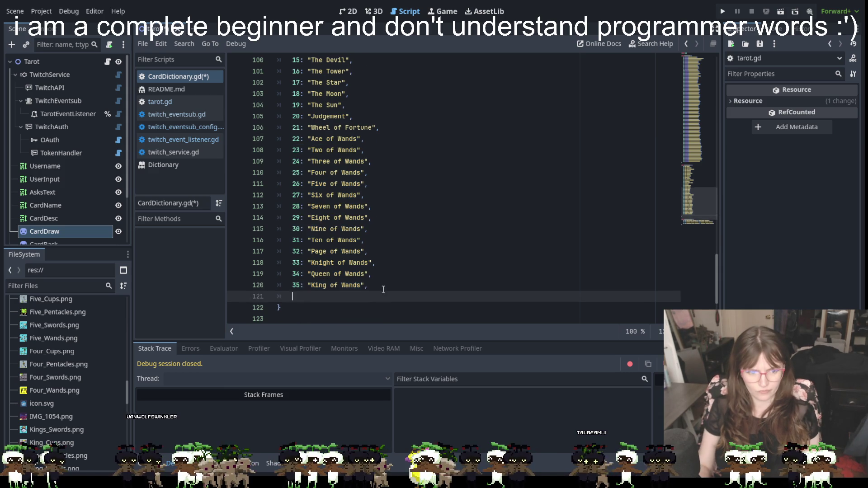
pyautogui.hotkey('ctrl', 'v')
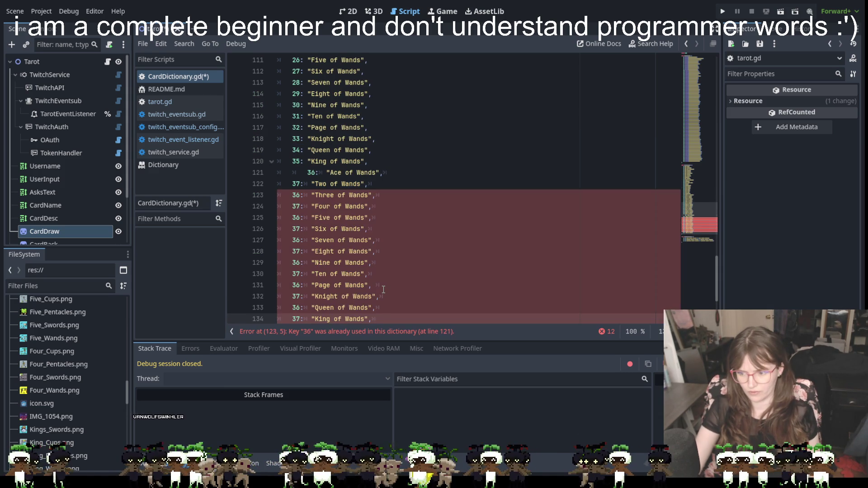
pyautogui.click(306, 174)
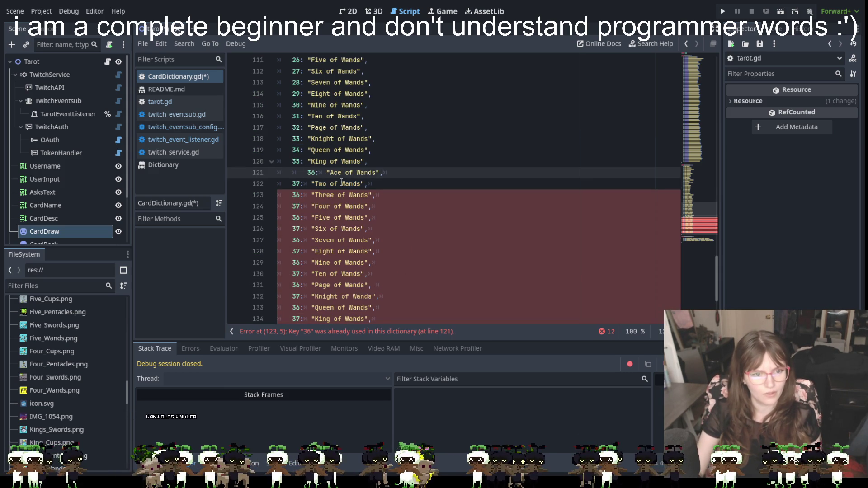
pyautogui.press('BackSpace')
# Review the pasted entries and delete the duplicated Wands line
pyautogui.click(384, 217)
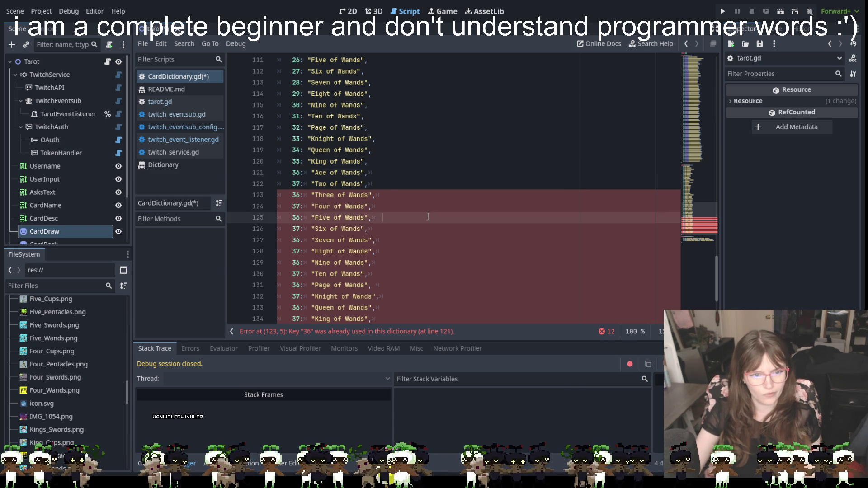
pyautogui.scroll(-2, 419, 243)
pyautogui.scroll(1, 420, 243)
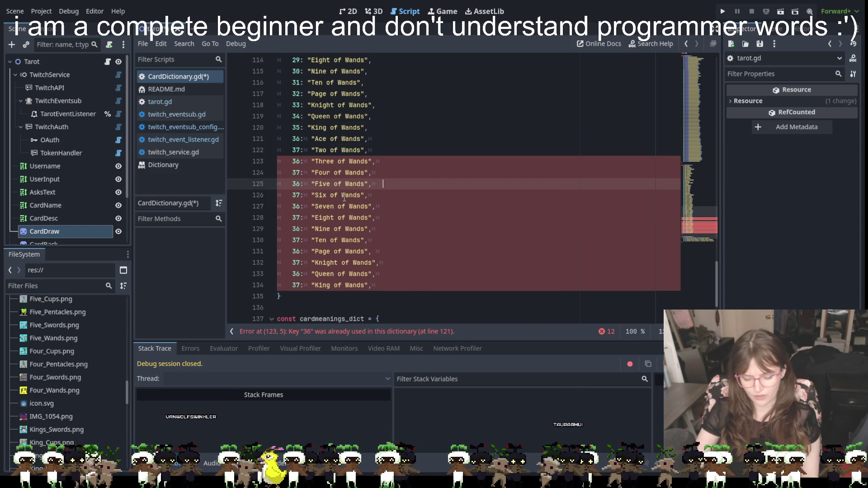
pyautogui.hotkey('shift', 'Up')
pyautogui.hotkey('shift', 'Up')
pyautogui.hotkey('shift', 'Up')
pyautogui.press('BackSpace')
pyautogui.press('BackSpace')
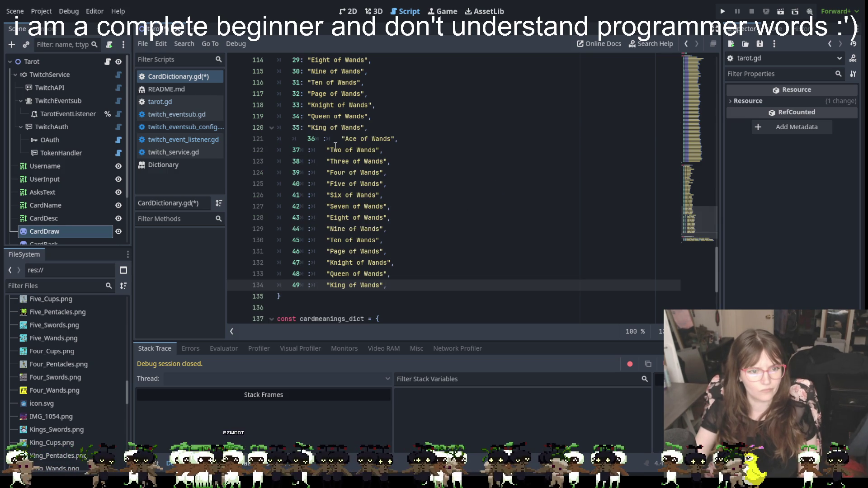
# Remove the extra indent before key 36 and the gaps before the colons on lines 121–125
pyautogui.click(307, 139)
pyautogui.press('BackSpace')
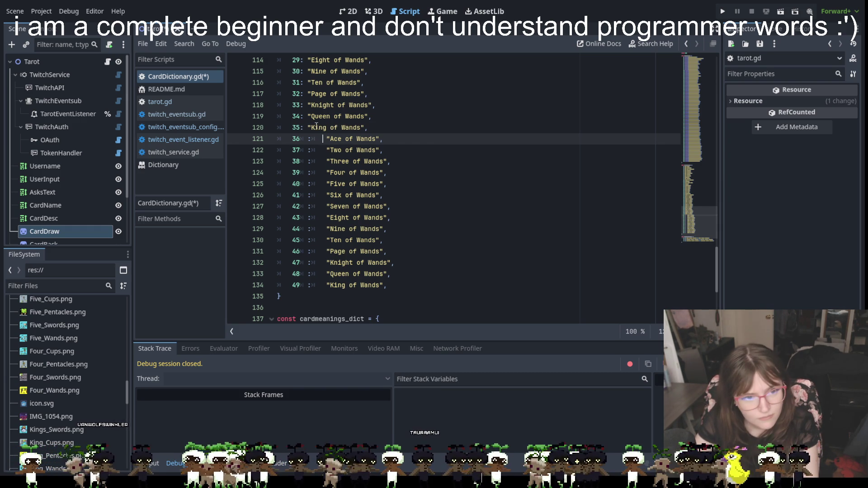
pyautogui.press('Delete')
pyautogui.press('Down')
pyautogui.press('Delete')
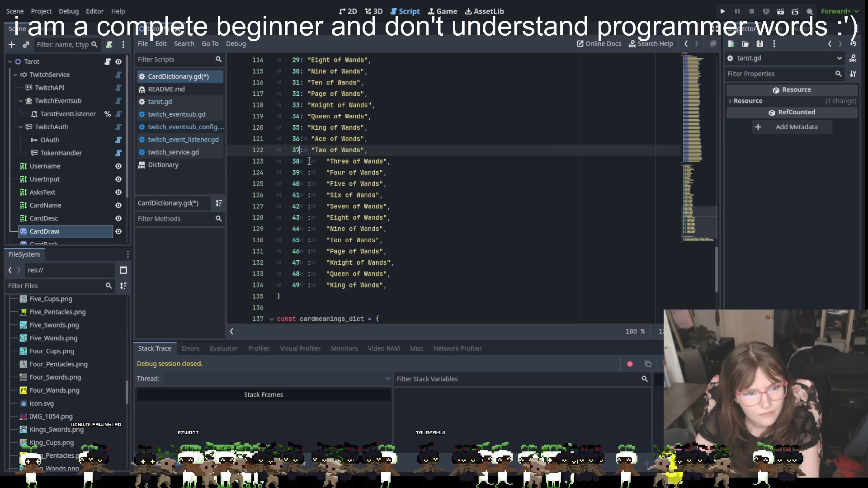
pyautogui.press('Down')
pyautogui.press('Delete')
pyautogui.click(308, 174)
pyautogui.press('BackSpace')
pyautogui.click(308, 185)
pyautogui.press('BackSpace')
# Delete the gaps before the colons on lines 126–134 so they line up with earlier entries
pyautogui.click(308, 196)
pyautogui.press('BackSpace')
pyautogui.click(309, 208)
pyautogui.press('BackSpace')
pyautogui.click(308, 219)
pyautogui.press('BackSpace')
pyautogui.click(309, 230)
pyautogui.press('BackSpace')
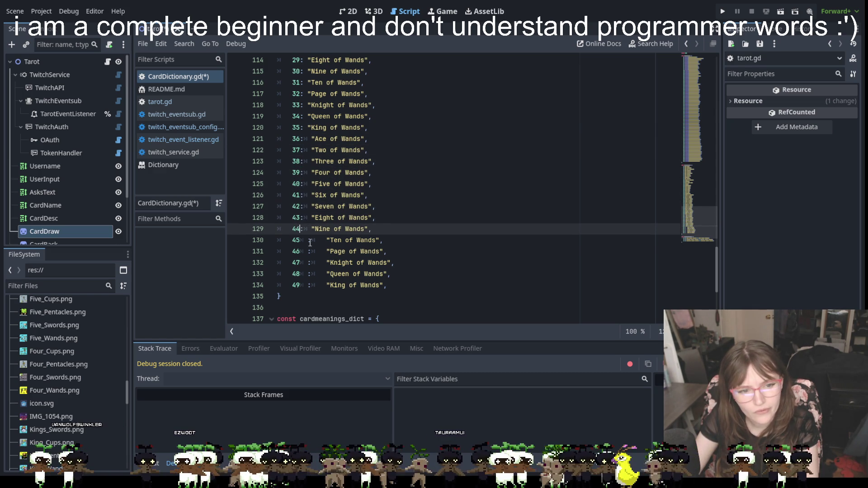
pyautogui.click(308, 242)
pyautogui.press('BackSpace')
pyautogui.click(309, 252)
pyautogui.press('BackSpace')
pyautogui.click(308, 263)
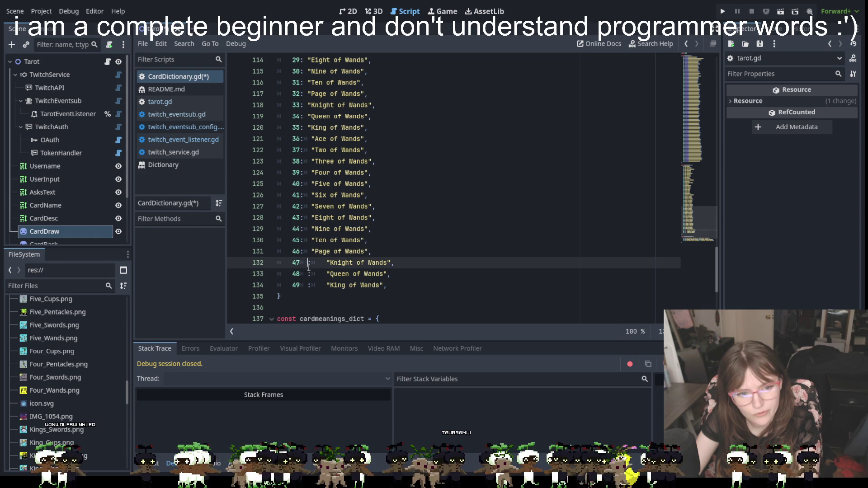
pyautogui.press('BackSpace')
pyautogui.click(308, 274)
pyautogui.press('BackSpace')
pyautogui.click(309, 286)
pyautogui.press('BackSpace')
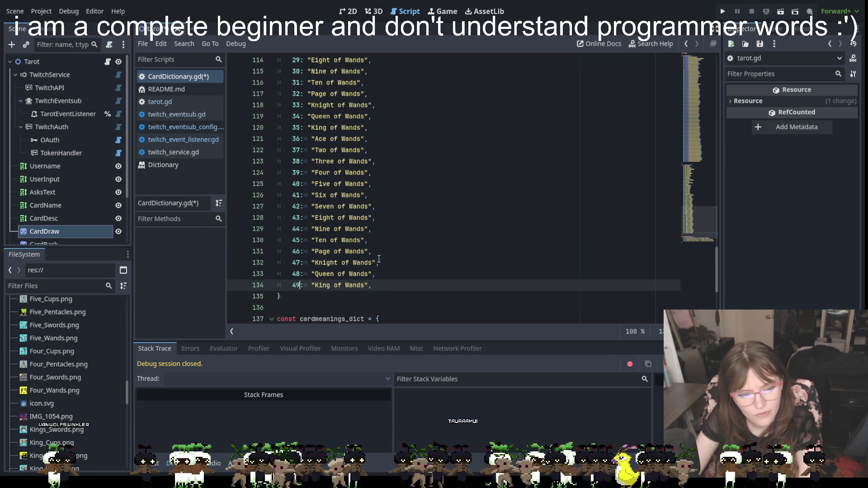
pyautogui.click(342, 139)
pyautogui.moveTo(342, 139); pyautogui.dragTo(362, 139)
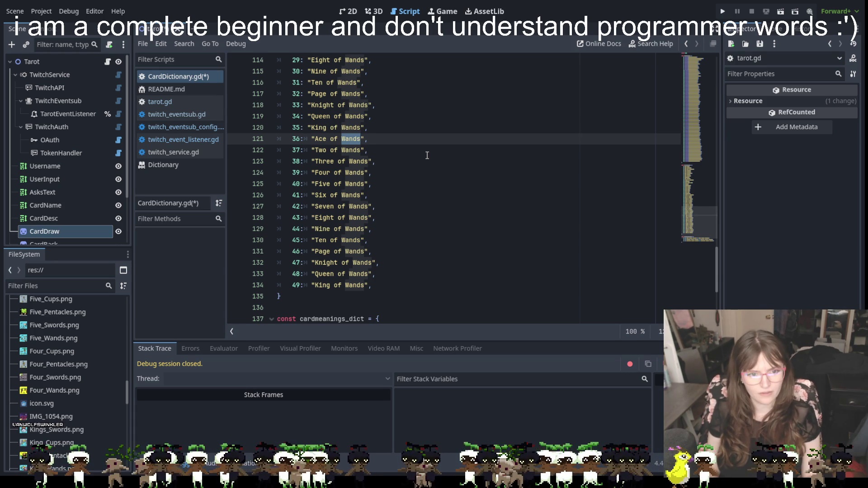
pyautogui.scroll(3, 426, 155)
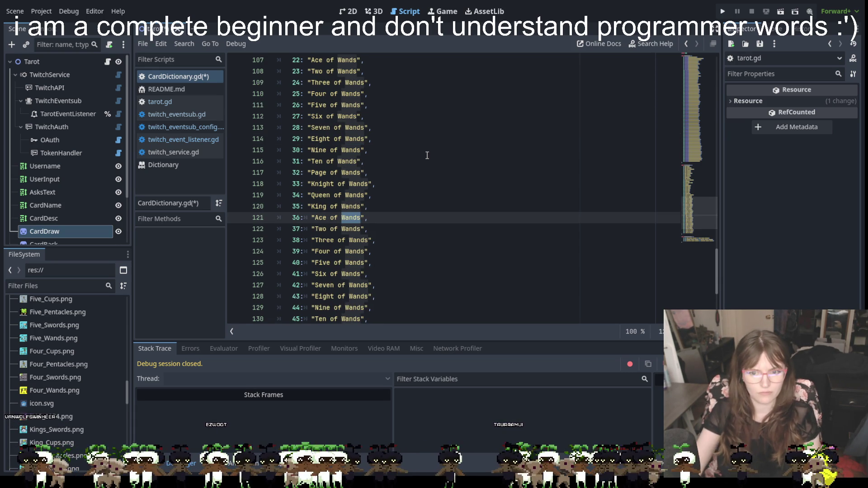
pyautogui.scroll(-1, 398, 235)
pyautogui.scroll(1, 368, 253)
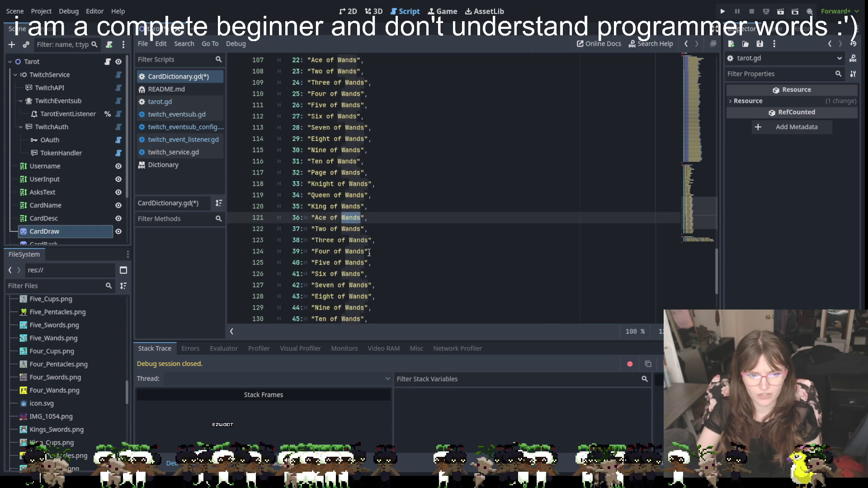
pyautogui.scroll(-1, 466, 242)
pyautogui.scroll(2, 459, 242)
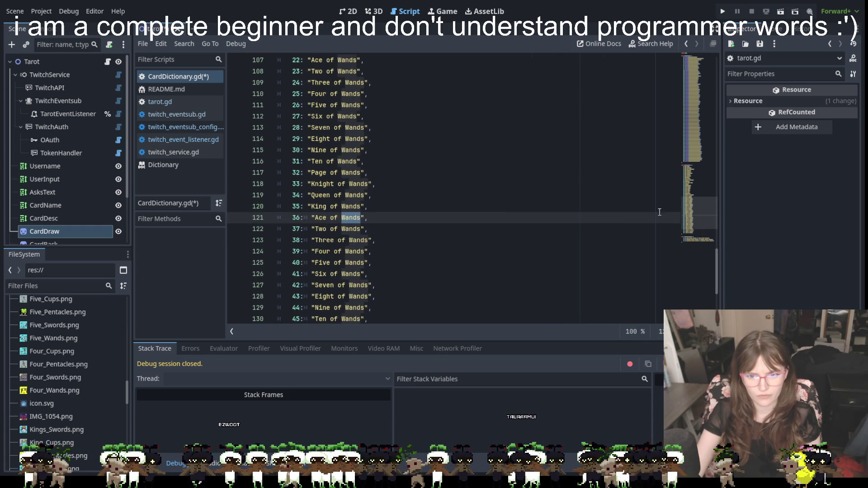
pyautogui.scroll(-5, 451, 203)
pyautogui.scroll(3, 357, 189)
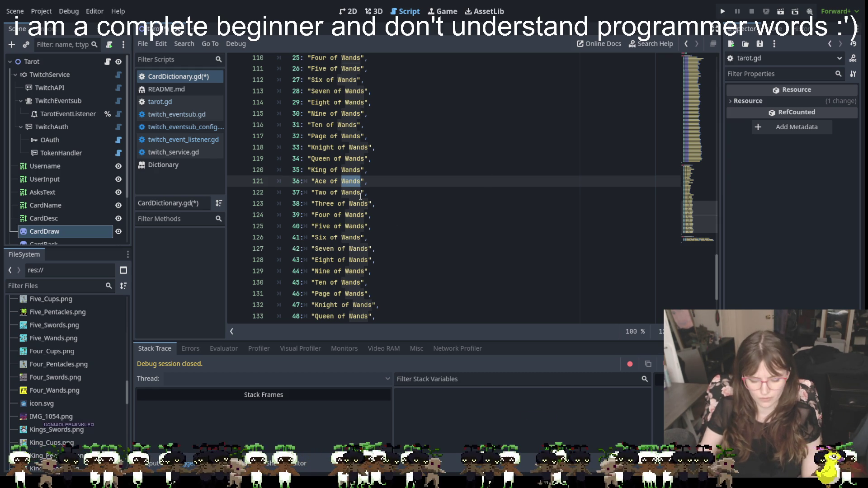
pyautogui.scroll(-1, 360, 196)
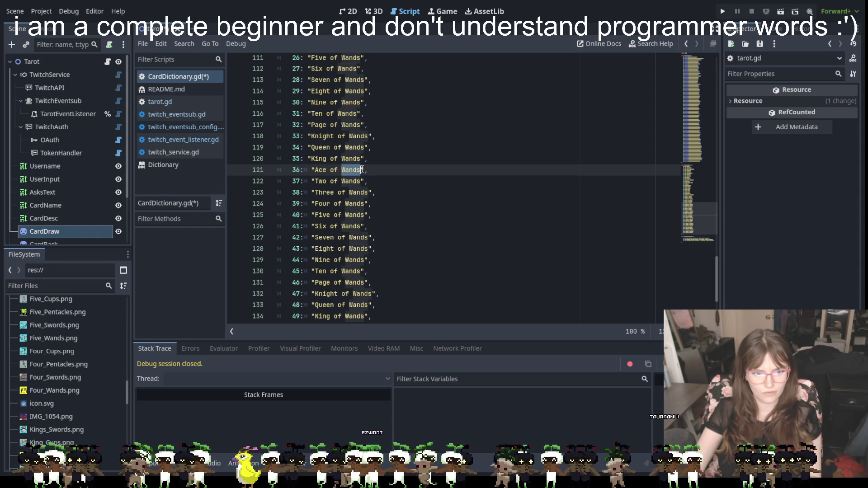
# Multi-select Wands on lines 121–134 with Ctrl+D and extra carets, try replacing them, then undo
pyautogui.hotkey('ctrl', 'd')
pyautogui.hotkey('ctrl', 'd')
pyautogui.hotkey('ctrl', 'd')
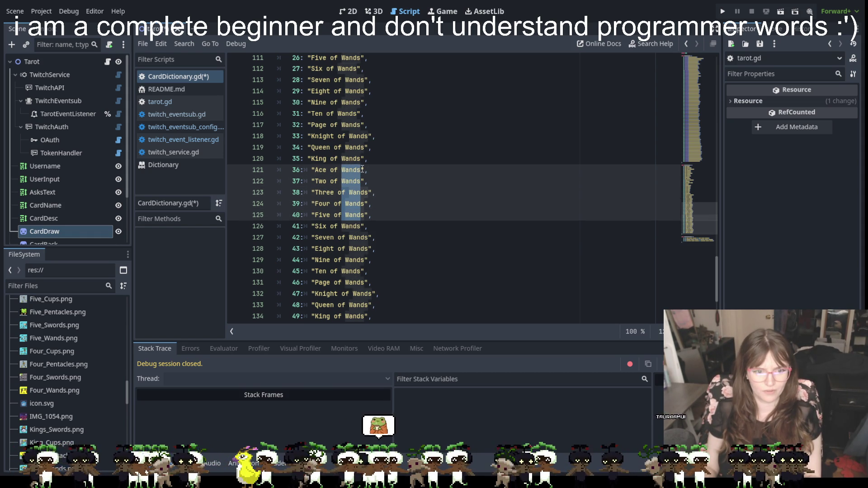
pyautogui.hotkey('shift', 'alt', 'Up')
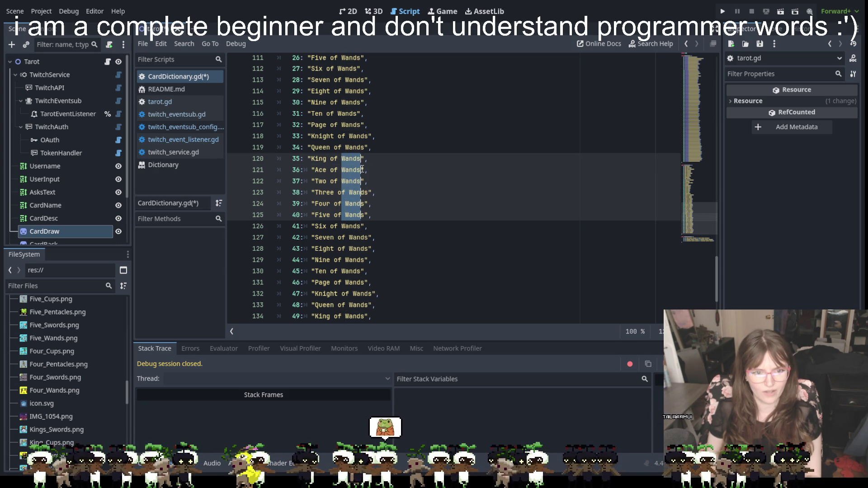
pyautogui.hotkey('shift', 'alt', 'Down')
pyautogui.hotkey('shift', 'alt', 'Down')
pyautogui.hotkey('shift', 'alt', 'Down')
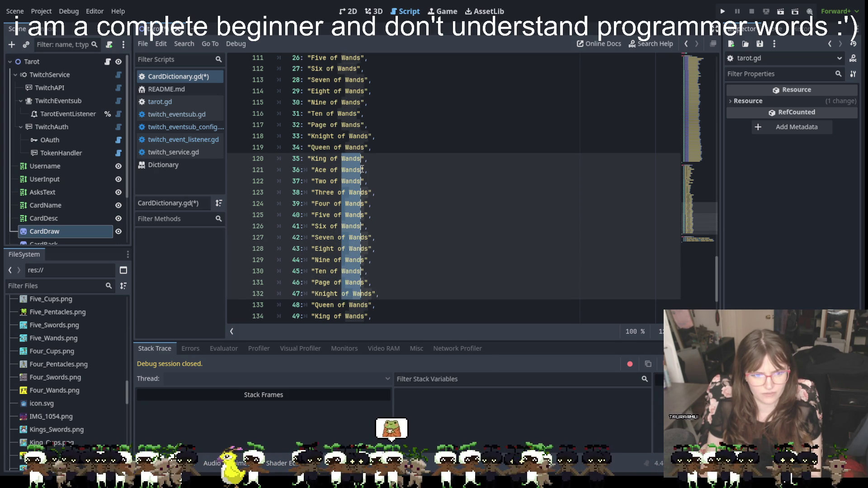
pyautogui.hotkey('shift', 'alt', 'Down')
pyautogui.hotkey('shift', 'alt', 'Down')
pyautogui.scroll(-3, 387, 163)
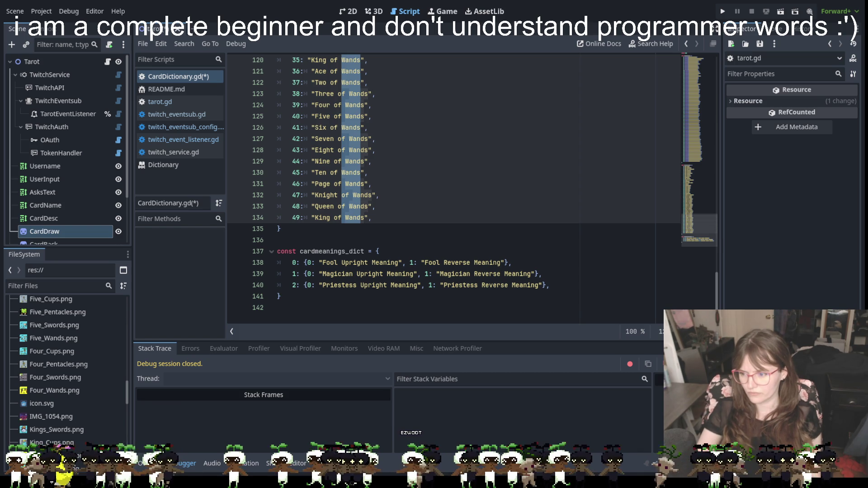
pyautogui.scroll(2, 452, 180)
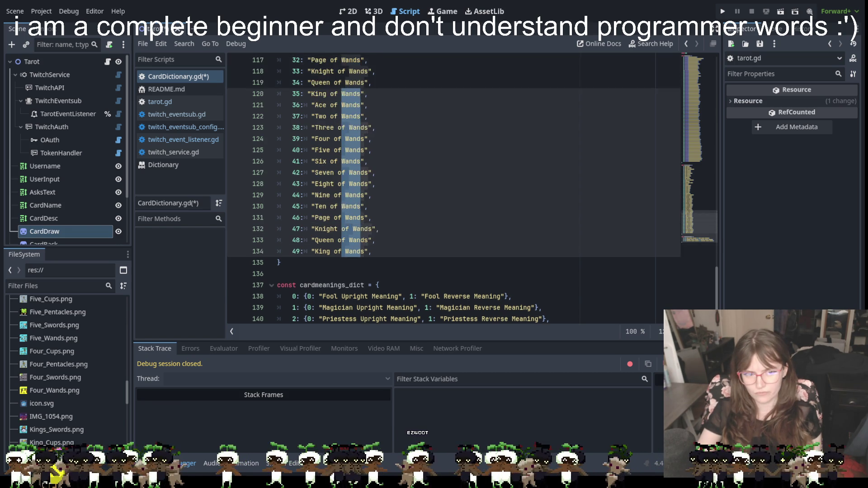
pyautogui.press('Escape')
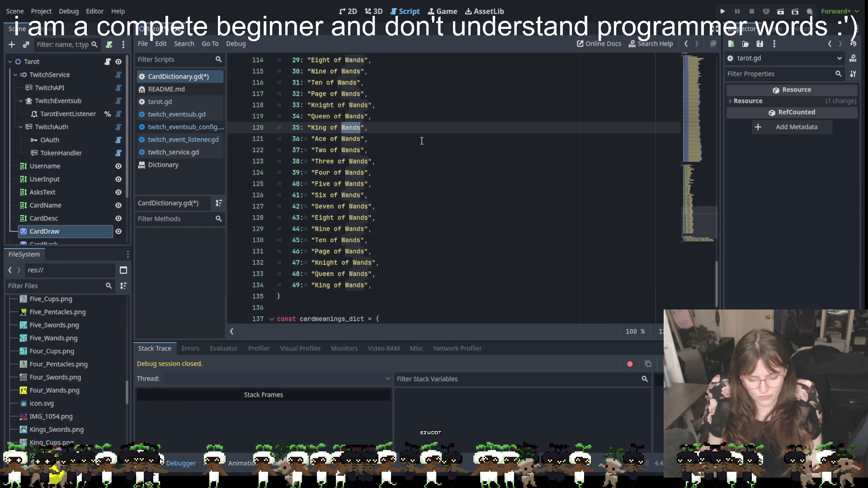
pyautogui.hotkey('shift', 'alt', 'Down')
pyautogui.hotkey('shift', 'alt', 'Down')
pyautogui.hotkey('shift', 'alt', 'Down')
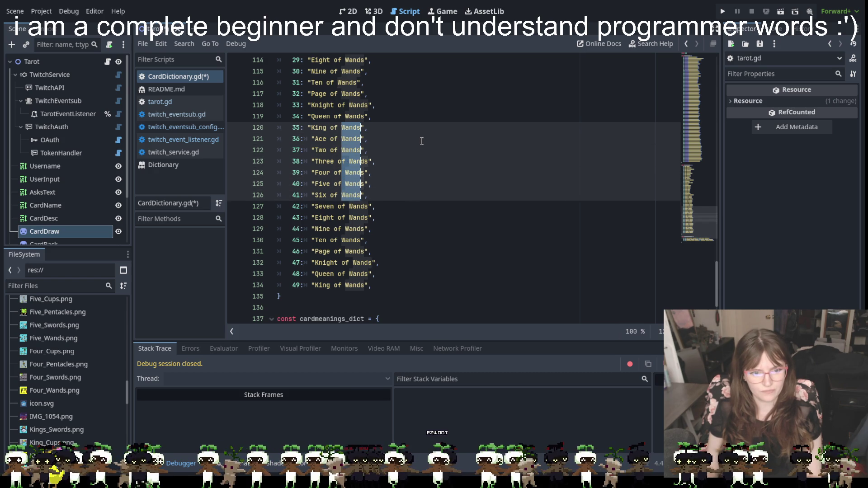
pyautogui.hotkey('shift', 'alt', 'Down')
pyautogui.hotkey('shift', 'alt', 'Down')
pyautogui.hotkey('shift', 'alt', 'Down')
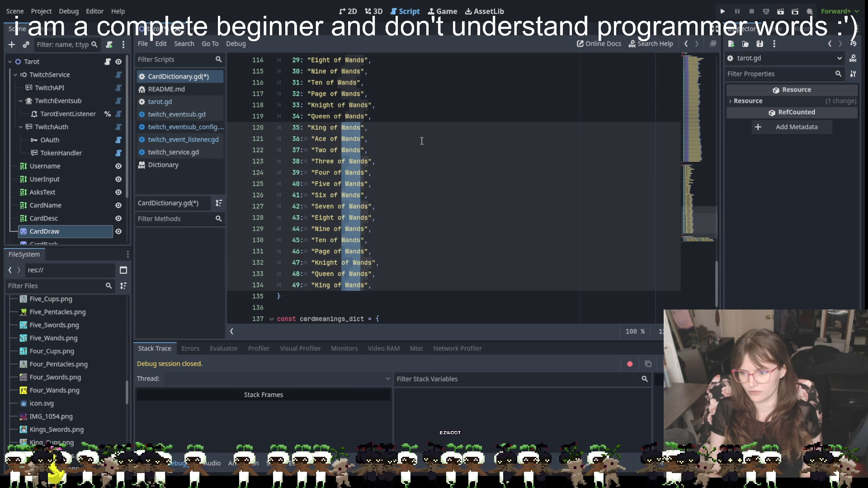
pyautogui.press('BackSpace')
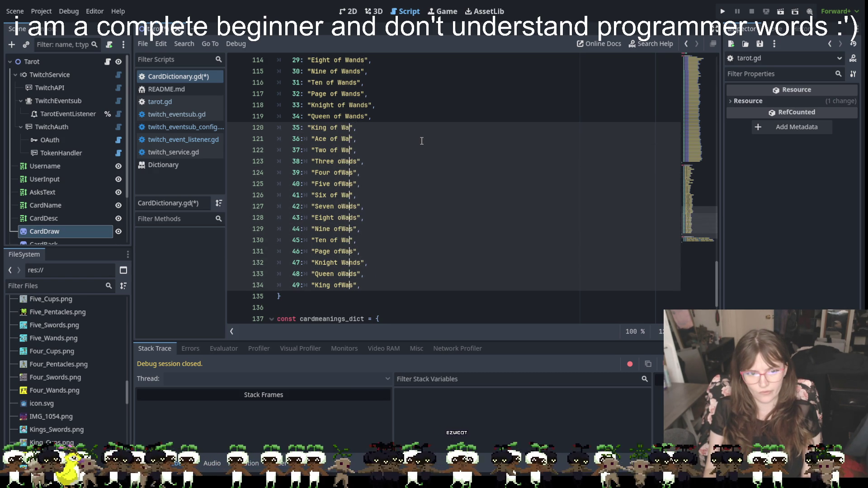
pyautogui.write('nt')
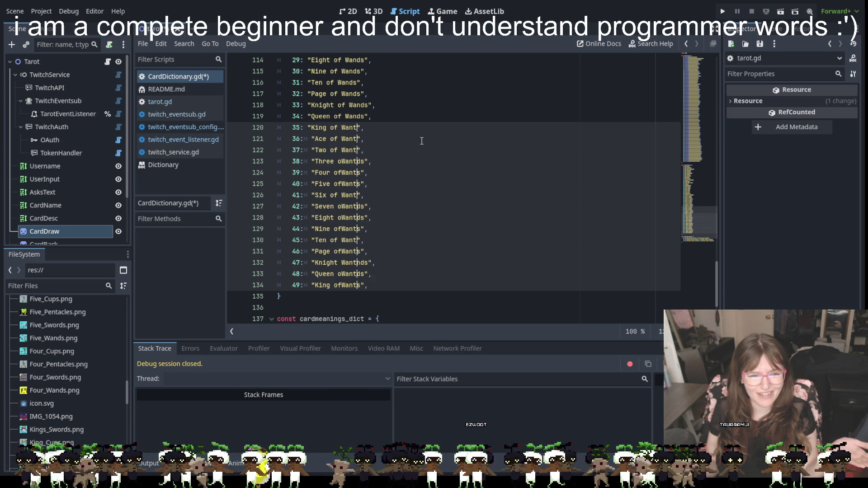
pyautogui.hotkey('ctrl', 'z')
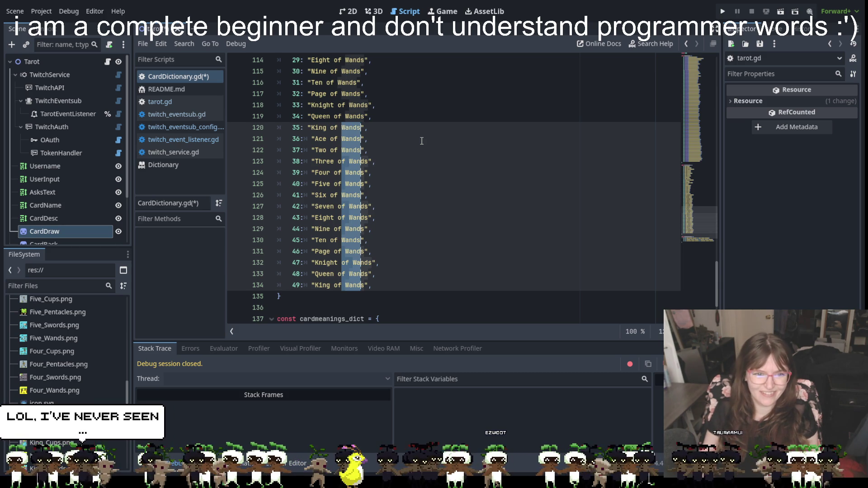
# Clear the multi-line selection, review lines 119–121 and select Wands in the Ace of Wands entry
pyautogui.click(422, 140)
pyautogui.press('Up')
pyautogui.press('Up')
pyautogui.press('Up')
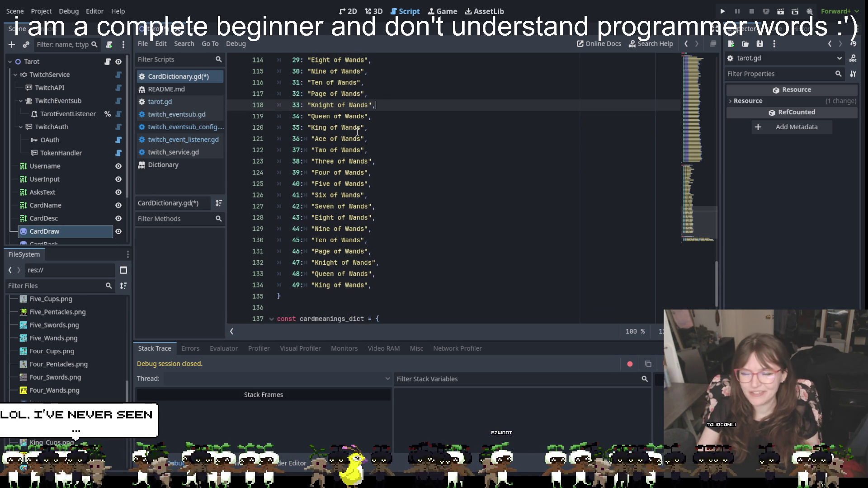
pyautogui.moveTo(345, 117)
pyautogui.mouseDown()
pyautogui.moveTo(357, 123)
pyautogui.moveTo(366, 287)
pyautogui.mouseUp()
pyautogui.click(353, 274)
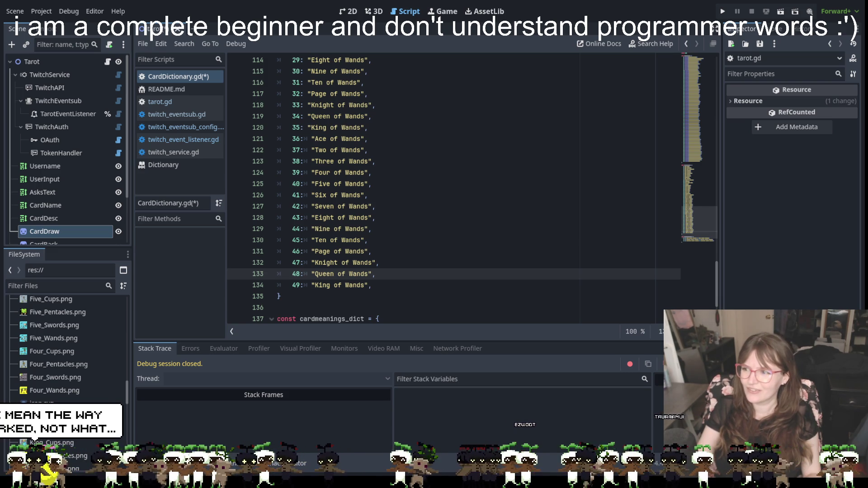
pyautogui.click(623, 110)
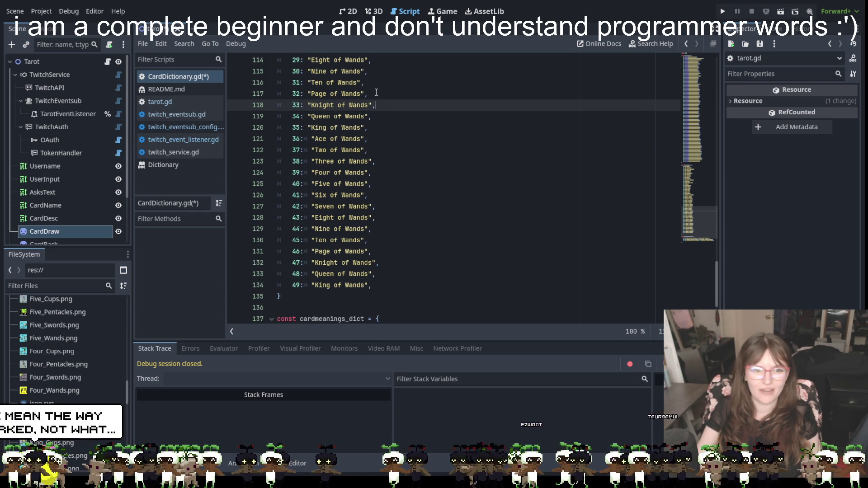
pyautogui.scroll(1, 368, 99)
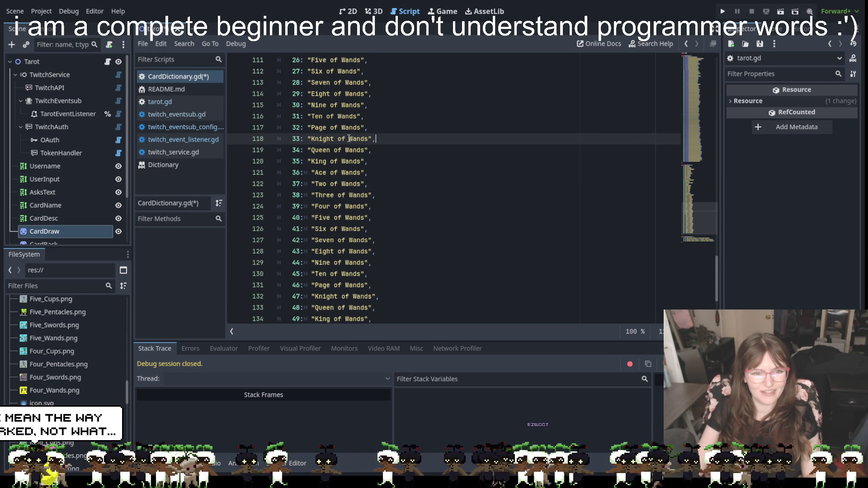
pyautogui.scroll(-1, 349, 138)
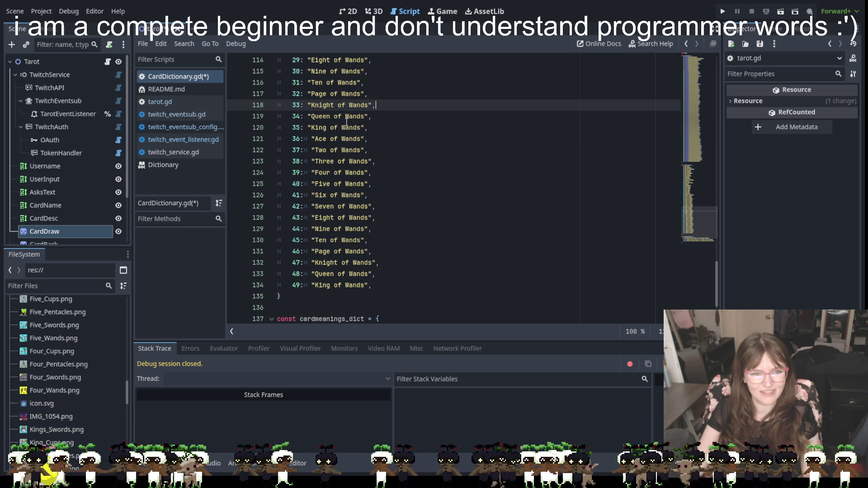
pyautogui.doubleClick(344, 139)
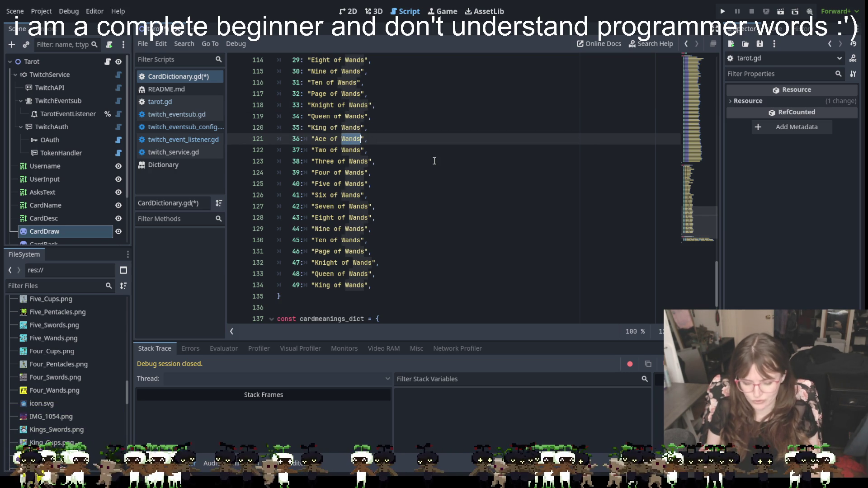
# Try selecting Wands on lines 121–125 with multiple carets, then return to a single caret
pyautogui.hotkey('shift', 'End')
pyautogui.hotkey('shift', 'Left')
pyautogui.hotkey('shift', 'Left')
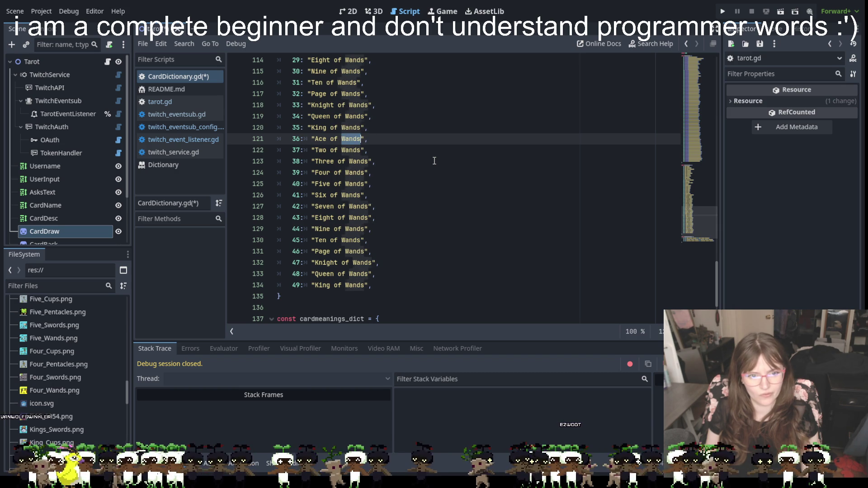
pyautogui.hotkey('ctrl', 'd')
pyautogui.press('Left')
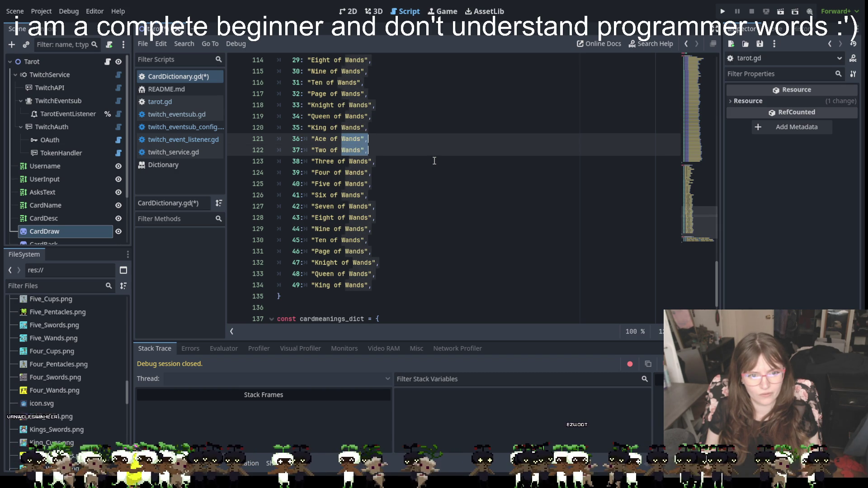
pyautogui.hotkey('shift', 'alt', 'Down')
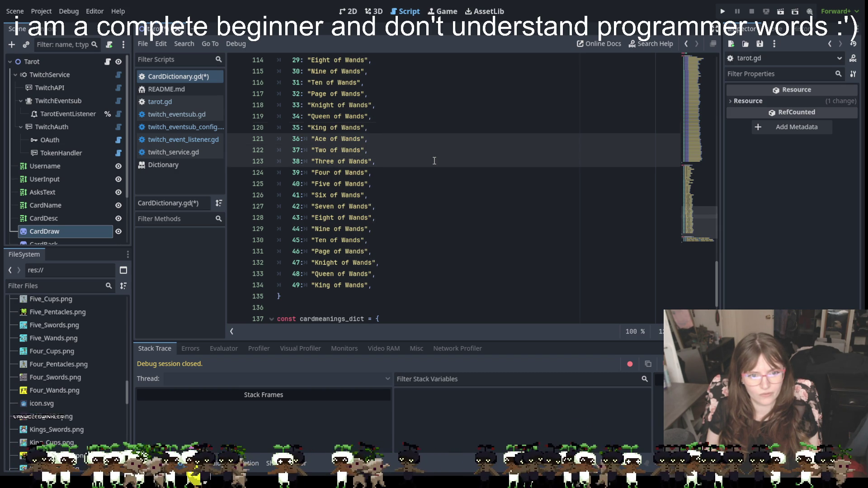
pyautogui.hotkey('shift', 'alt', 'Up')
pyautogui.press('Escape')
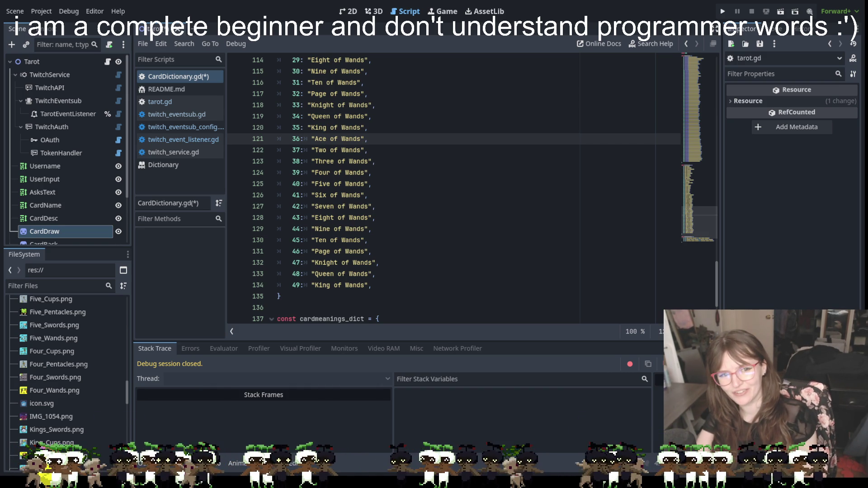
pyautogui.doubleClick(351, 138)
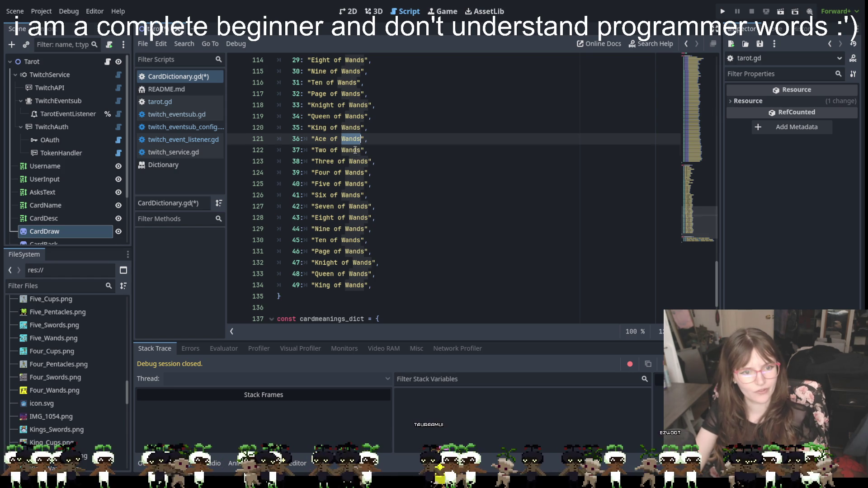
pyautogui.keyDown('alt'); pyautogui.click(347, 150); pyautogui.keyUp('alt')
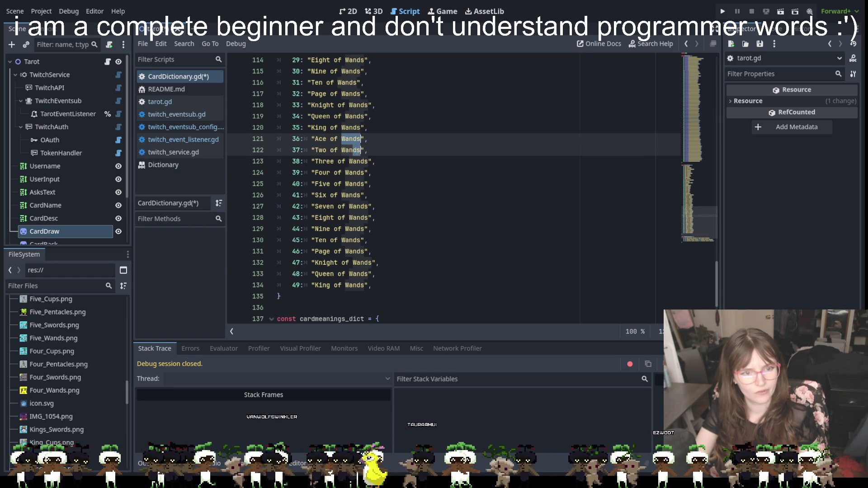
pyautogui.press('Escape')
pyautogui.moveTo(343, 139); pyautogui.dragTo(362, 138)
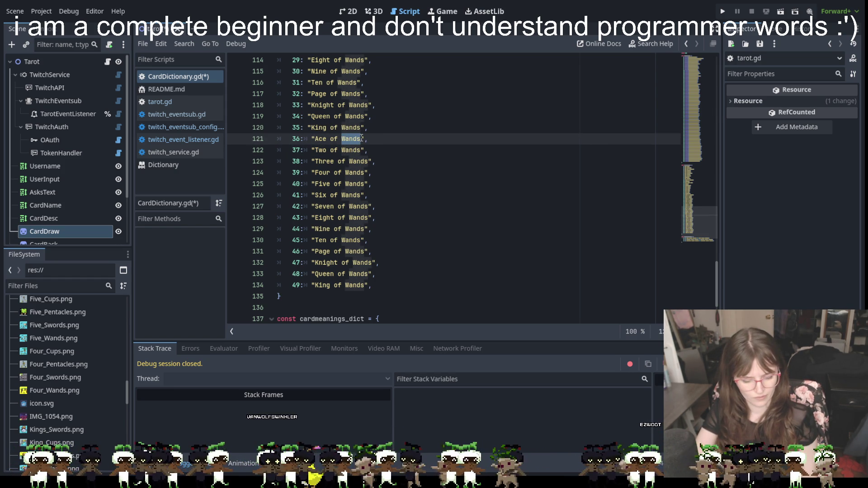
pyautogui.moveTo(341, 150)
pyautogui.mouseDown()
pyautogui.moveTo(362, 150)
pyautogui.moveTo(368, 161)
pyautogui.moveTo(351, 184)
pyautogui.moveTo(365, 184)
pyautogui.moveTo(346, 194)
pyautogui.moveTo(376, 184)
pyautogui.moveTo(364, 183)
pyautogui.mouseUp()
pyautogui.click(345, 183)
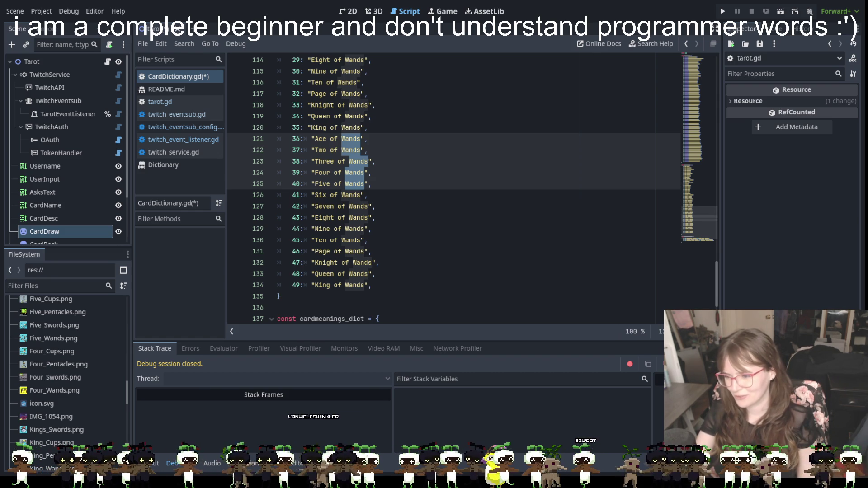
pyautogui.click(341, 138)
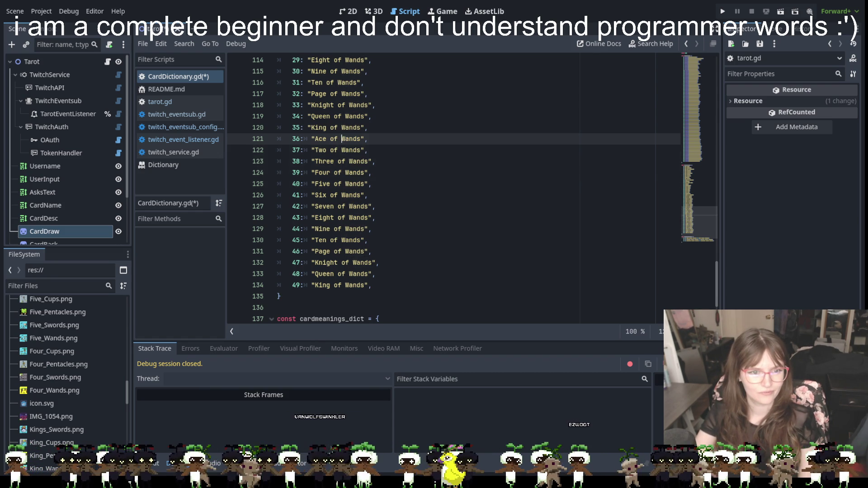
# Rename Ace of Wands to Ace of Cups, then paste Cups over Wands for Two through Seven
pyautogui.doubleClick(348, 139)
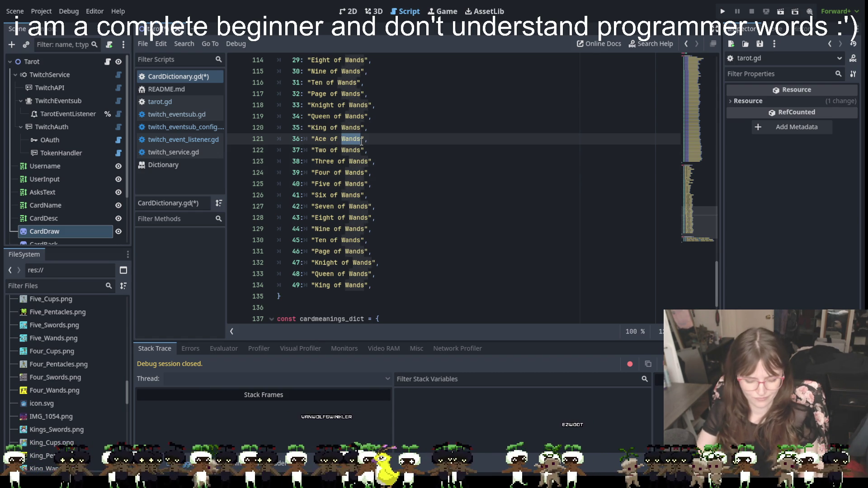
pyautogui.write('Cups')
pyautogui.doubleClick(351, 139)
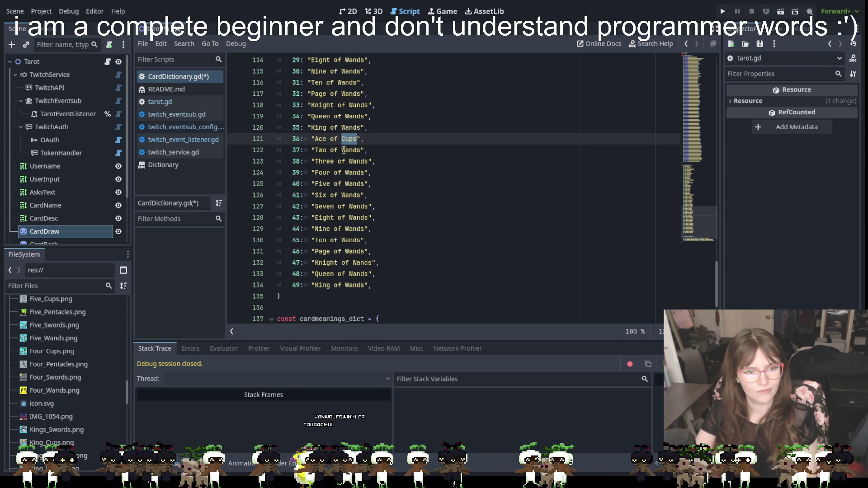
pyautogui.doubleClick(352, 150)
pyautogui.write('Cups')
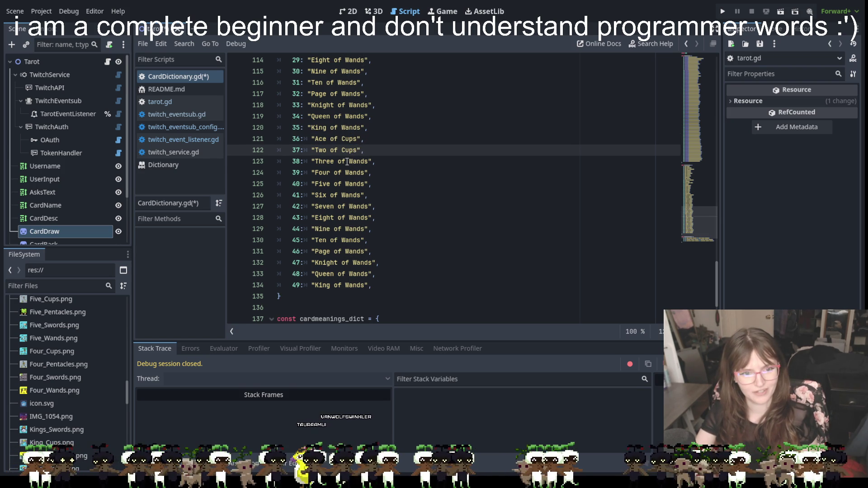
pyautogui.doubleClick(355, 162)
pyautogui.write('Cups')
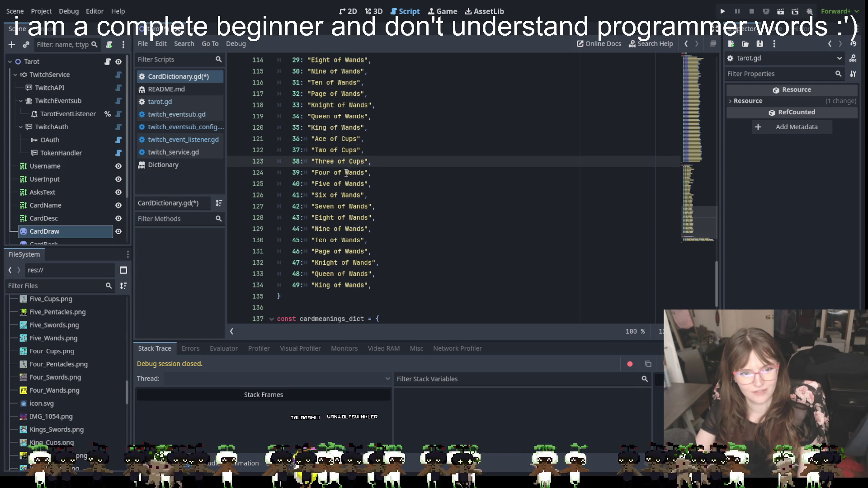
pyautogui.doubleClick(354, 173)
pyautogui.write('Cups')
pyautogui.doubleClick(355, 184)
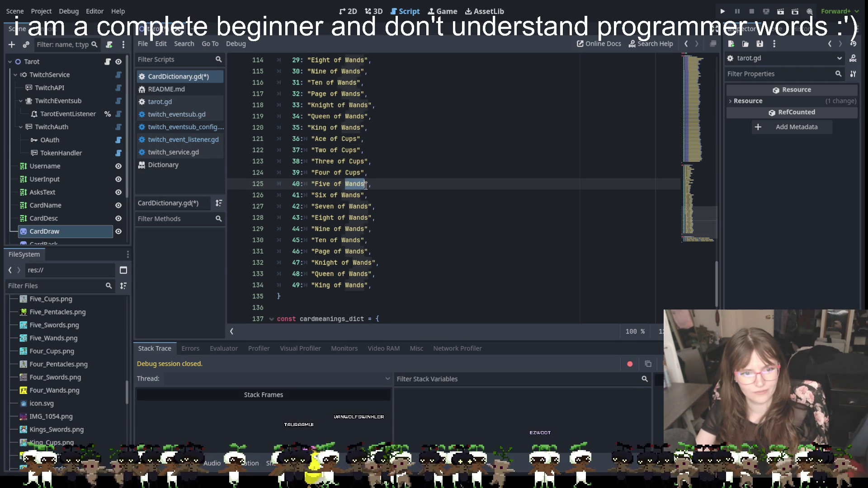
pyautogui.write('Cups')
pyautogui.doubleClick(354, 195)
pyautogui.write('Cups')
pyautogui.doubleClick(354, 206)
pyautogui.write('Cups')
# Paste Cups over Wands for Eight through King, completing Eight to King of Cups
pyautogui.moveTo(349, 217); pyautogui.dragTo(367, 218)
pyautogui.write('Cups')
pyautogui.doubleClick(354, 228)
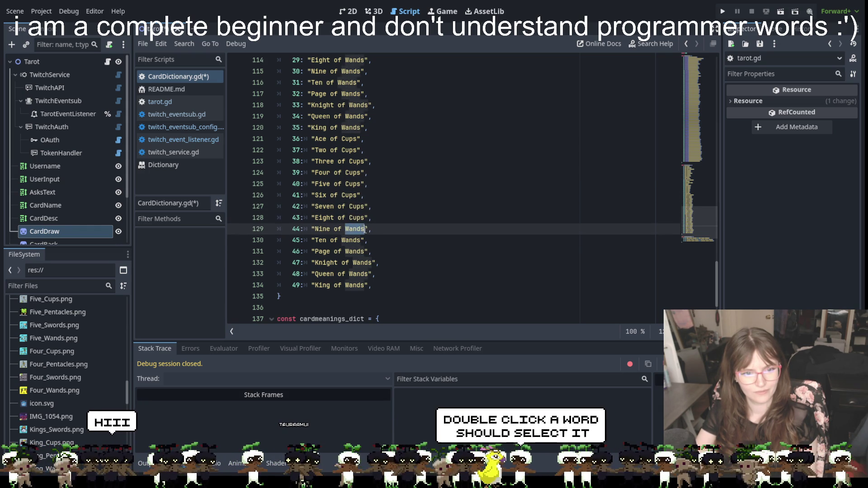
pyautogui.write('Cups')
pyautogui.doubleClick(354, 240)
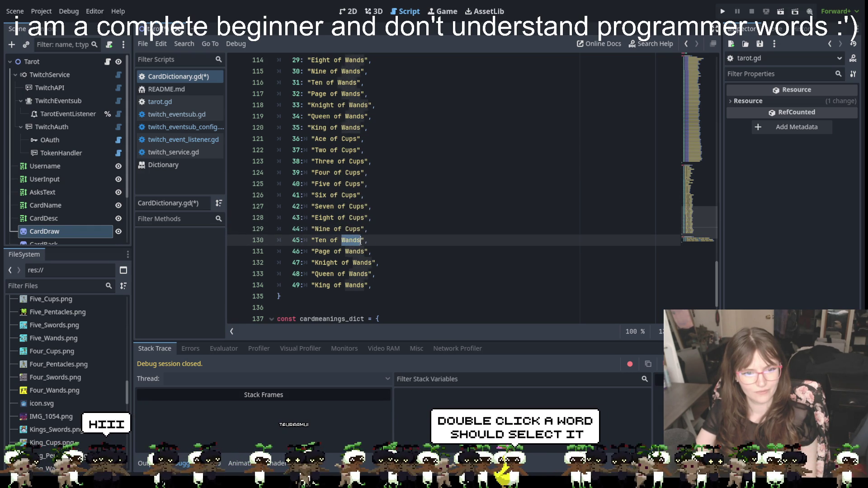
pyautogui.write('Cups')
pyautogui.doubleClick(354, 252)
pyautogui.write('Cups')
pyautogui.doubleClick(362, 263)
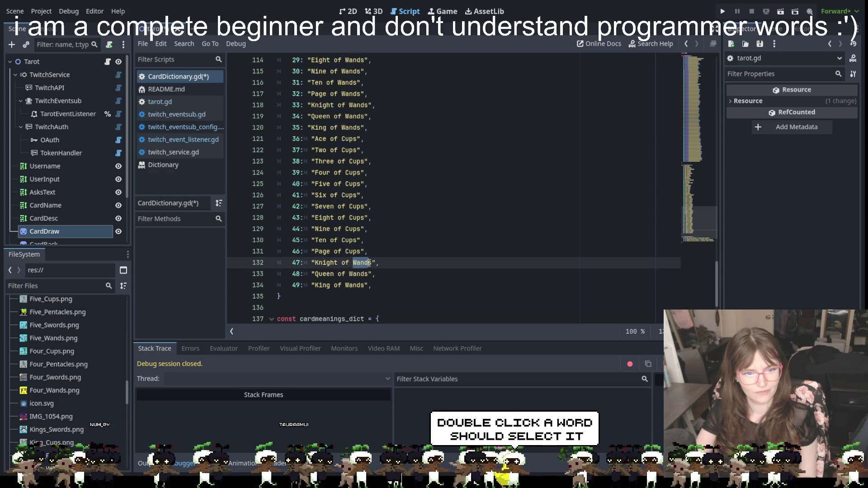
pyautogui.write('Cups')
pyautogui.doubleClick(354, 274)
pyautogui.write('Cups')
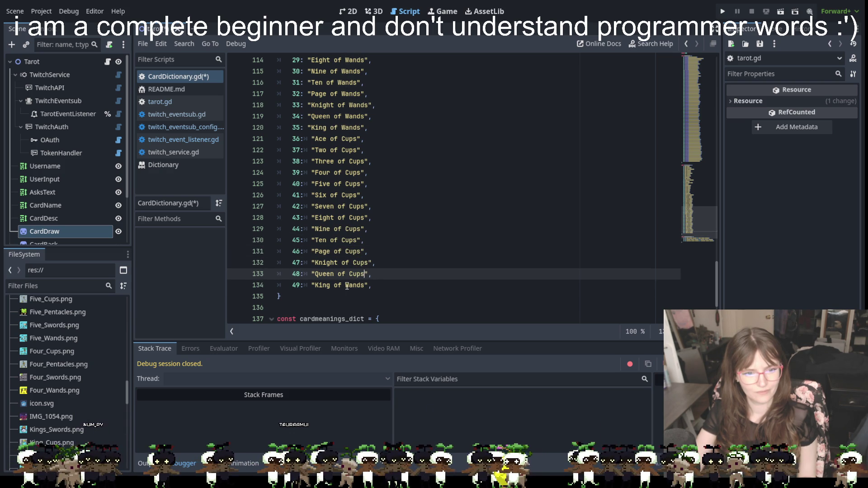
pyautogui.click(351, 285)
pyautogui.doubleClick(351, 285)
pyautogui.write('Cups')
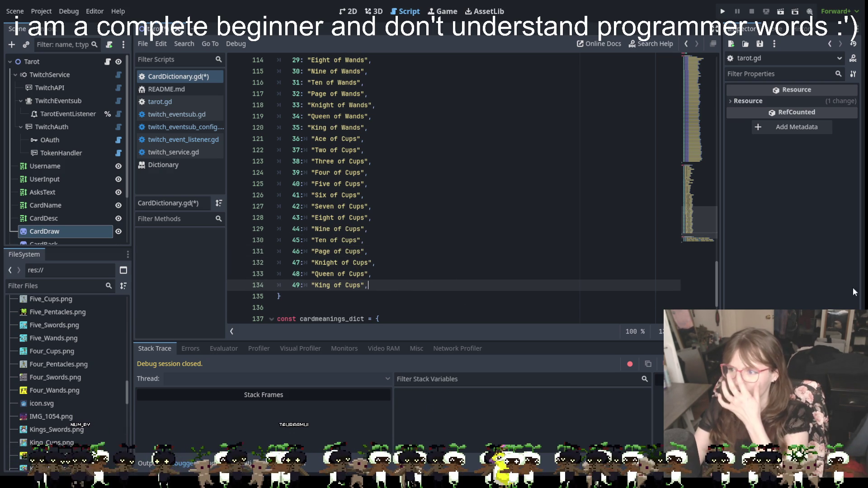
pyautogui.doubleClick(356, 161)
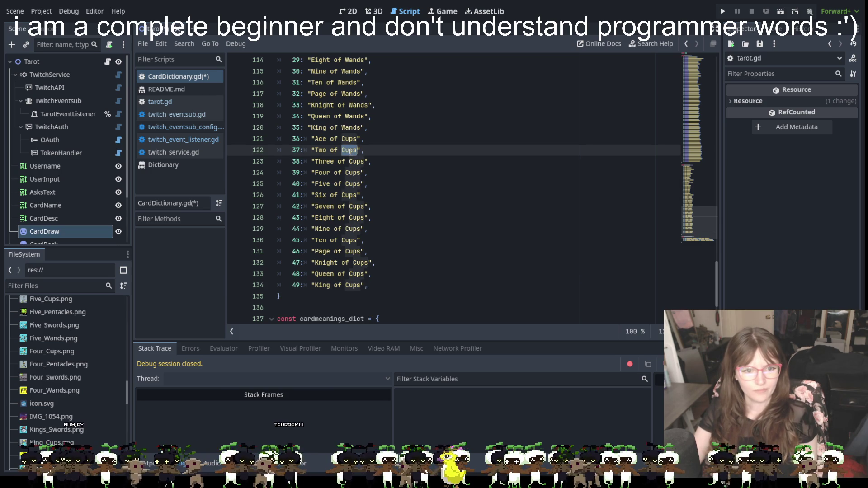
pyautogui.doubleClick(349, 150)
pyautogui.doubleClick(349, 138)
pyautogui.doubleClick(352, 173)
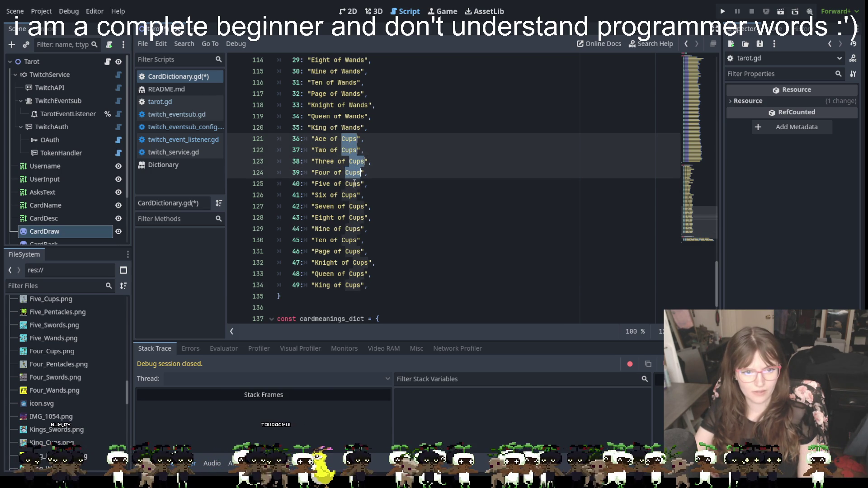
pyautogui.doubleClick(353, 184)
pyautogui.hotkey('ctrl', 'd')
pyautogui.hotkey('ctrl', 'd')
pyautogui.hotkey('ctrl', 'd')
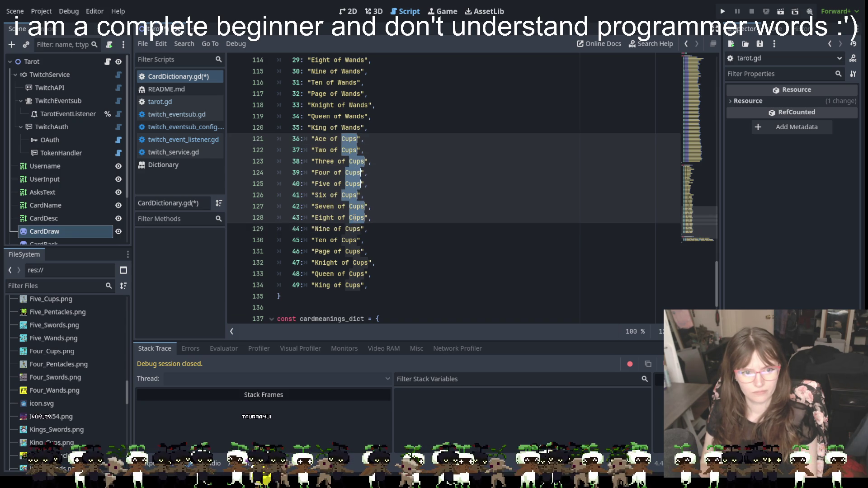
pyautogui.hotkey('alt', 'Down')
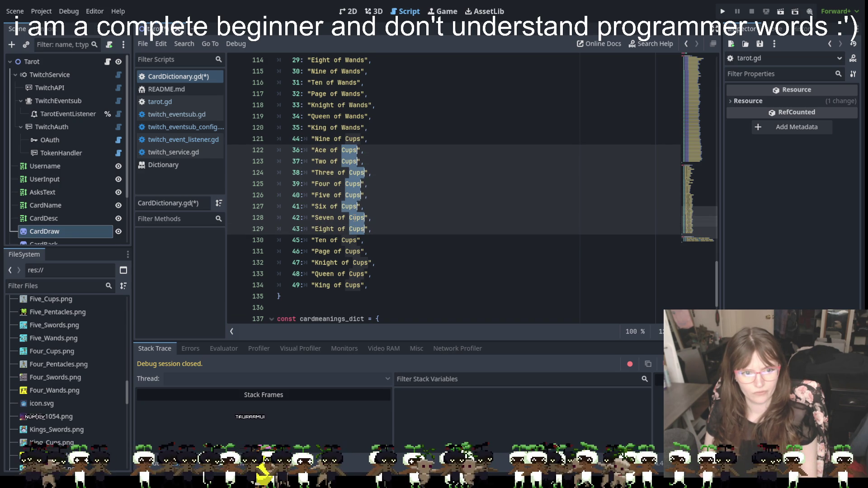
pyautogui.hotkey('alt', 'Up')
pyautogui.hotkey('alt', 'Down')
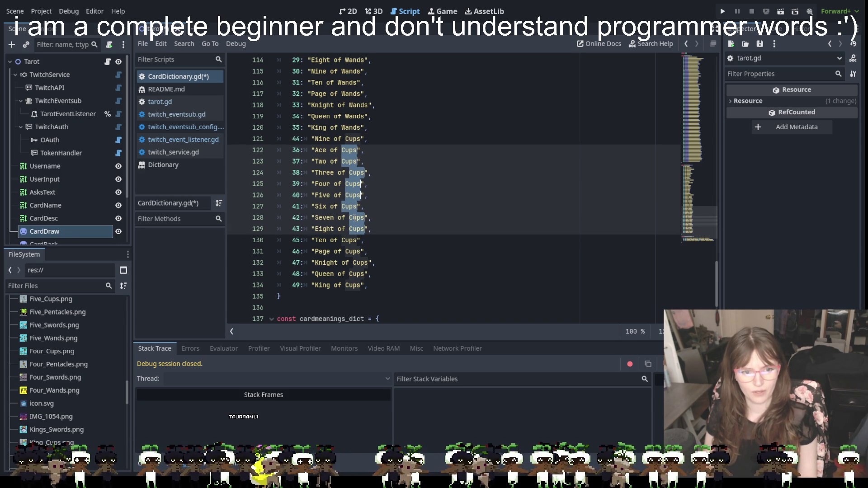
pyautogui.hotkey('alt', 'Up')
pyautogui.hotkey('alt', 'Down')
pyautogui.hotkey('alt', 'Down')
pyautogui.hotkey('alt', 'Up')
pyautogui.hotkey('alt', 'Up')
pyautogui.click(394, 261)
# Add a new line after King of Cups (entry 49), undoing an accidental paste of the Wands entries
pyautogui.scroll(-1, 384, 273)
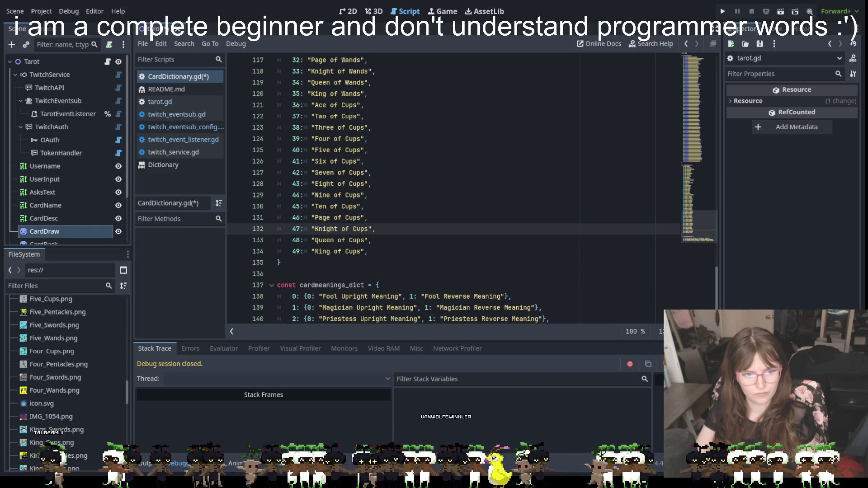
pyautogui.click(450, 249)
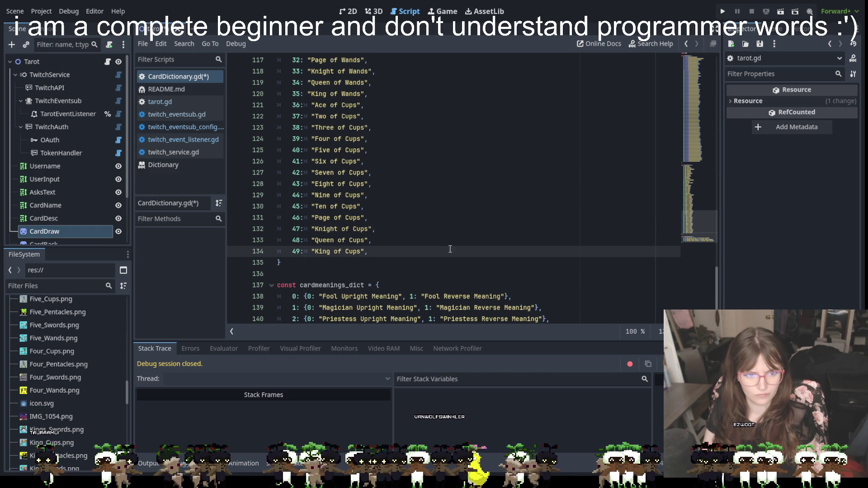
pyautogui.press('Return')
pyautogui.hotkey('ctrl', 'v')
pyautogui.hotkey('ctrl', 'z')
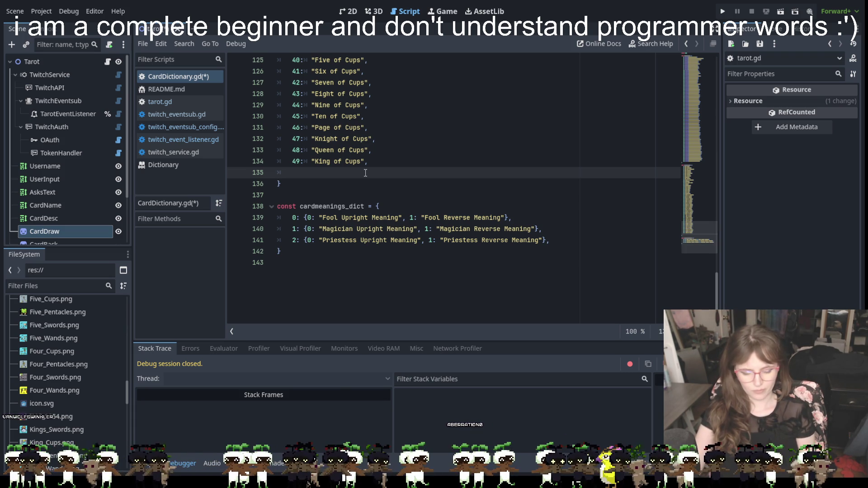
# Paste the Ace through King of Wands entries and remove the extra gaps after keys 50–55
pyautogui.hotkey('ctrl', 'v')
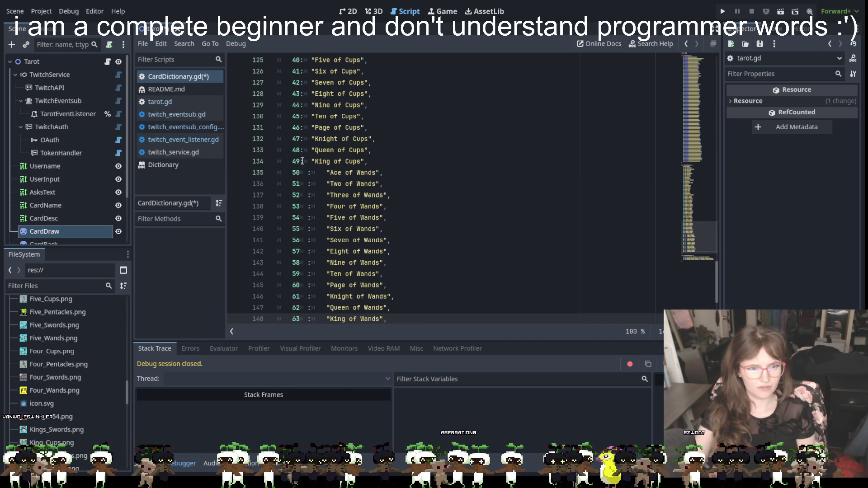
pyautogui.click(309, 172)
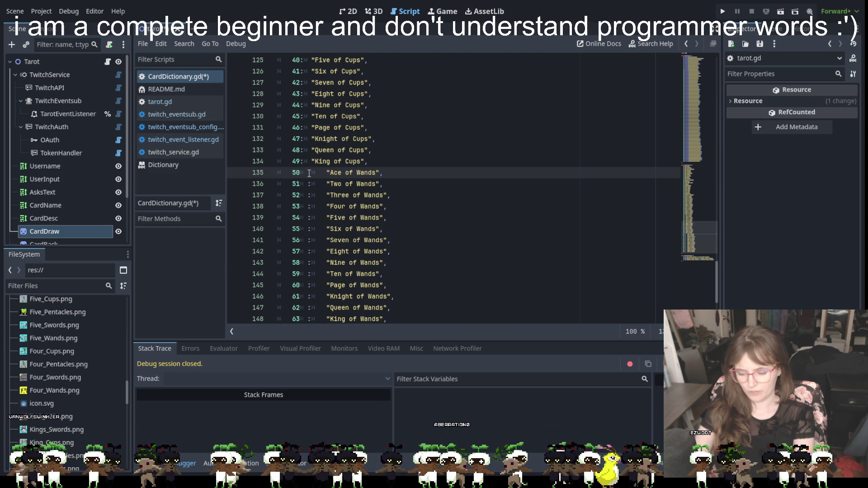
pyautogui.press('Delete')
pyautogui.click(308, 184)
pyautogui.press('Delete')
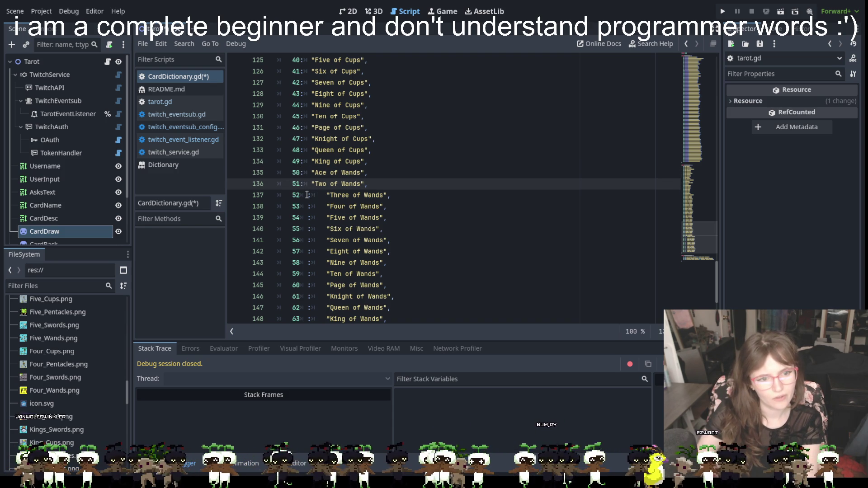
pyautogui.click(307, 195)
pyautogui.press('Delete')
pyautogui.click(306, 206)
pyautogui.press('Delete')
pyautogui.click(307, 217)
pyautogui.press('Delete')
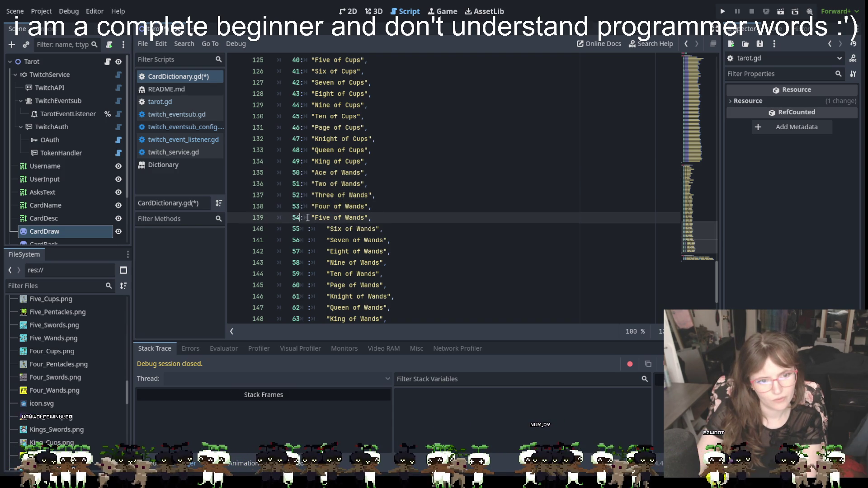
pyautogui.click(306, 229)
pyautogui.press('Delete')
# Delete the extra gaps after keys 56 through 60 in the Wands entries
pyautogui.click(304, 240)
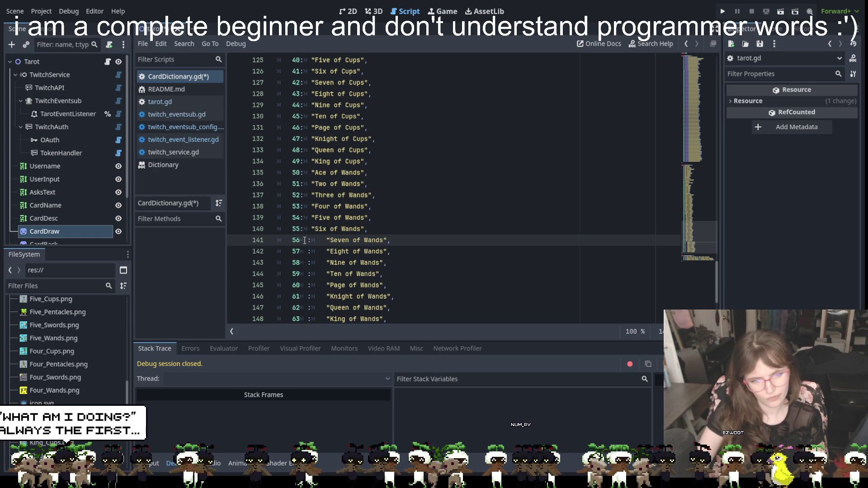
pyautogui.click(305, 252)
pyautogui.click(304, 239)
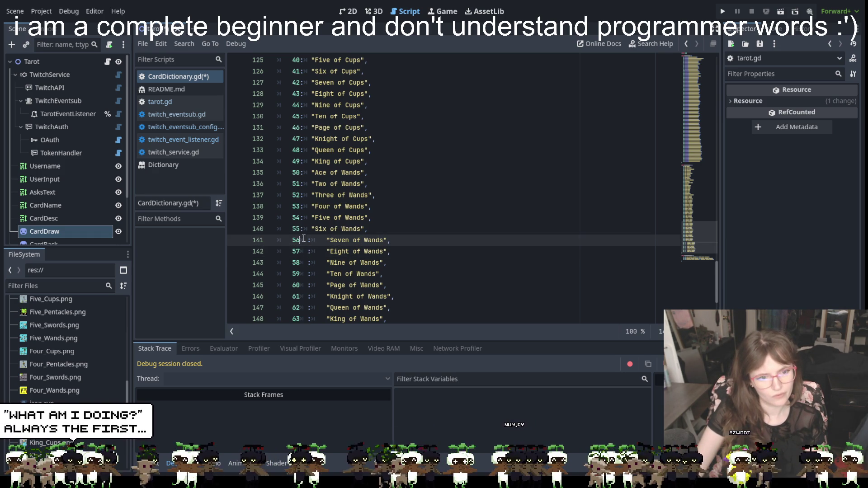
pyautogui.doubleClick(303, 240)
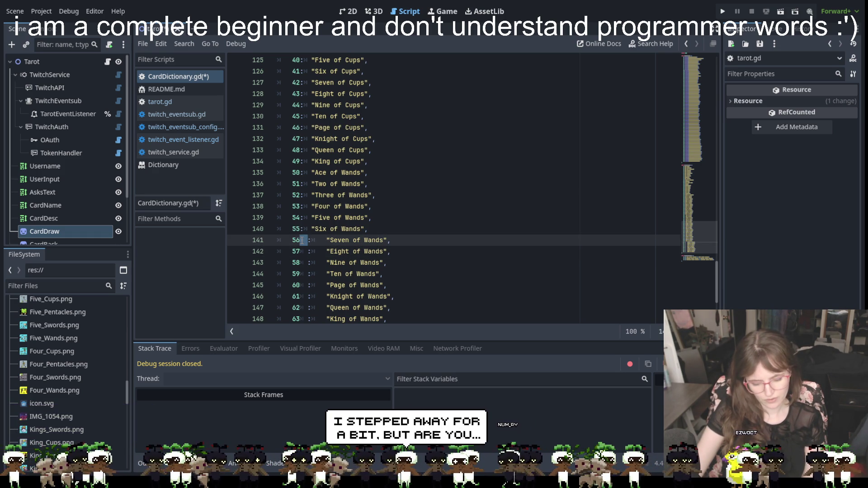
pyautogui.moveTo(303, 240); pyautogui.dragTo(305, 251)
pyautogui.press('BackSpace')
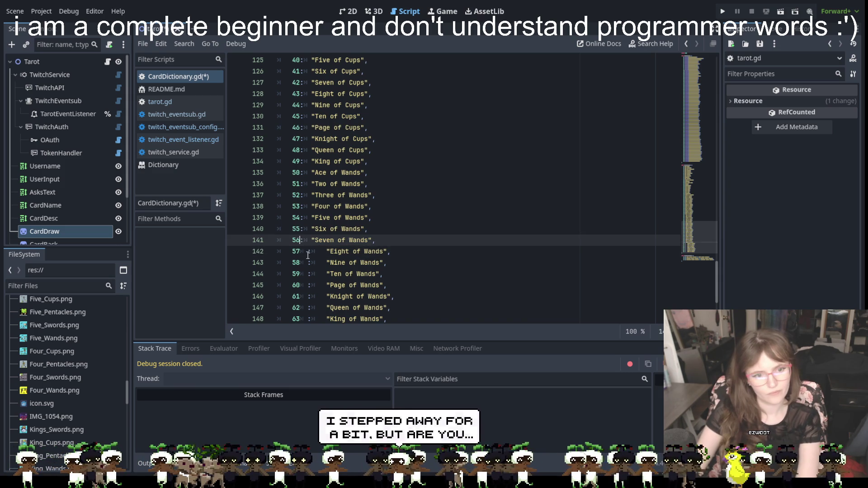
pyautogui.doubleClick(308, 253)
pyautogui.press('BackSpace')
pyautogui.doubleClick(308, 263)
pyautogui.press('BackSpace')
pyautogui.doubleClick(309, 274)
pyautogui.press('BackSpace')
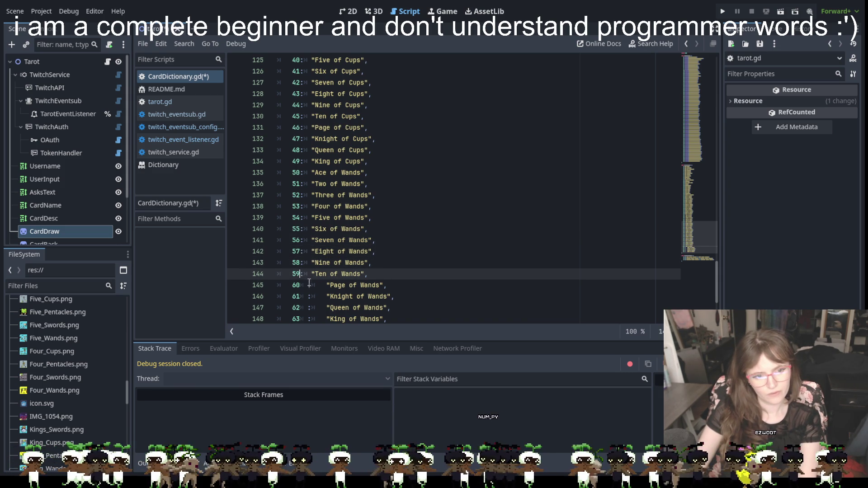
pyautogui.doubleClick(309, 286)
pyautogui.press('BackSpace')
# Delete the extra gaps after keys 61, 62 and 63, finishing the Wands block
pyautogui.scroll(-2, 308, 239)
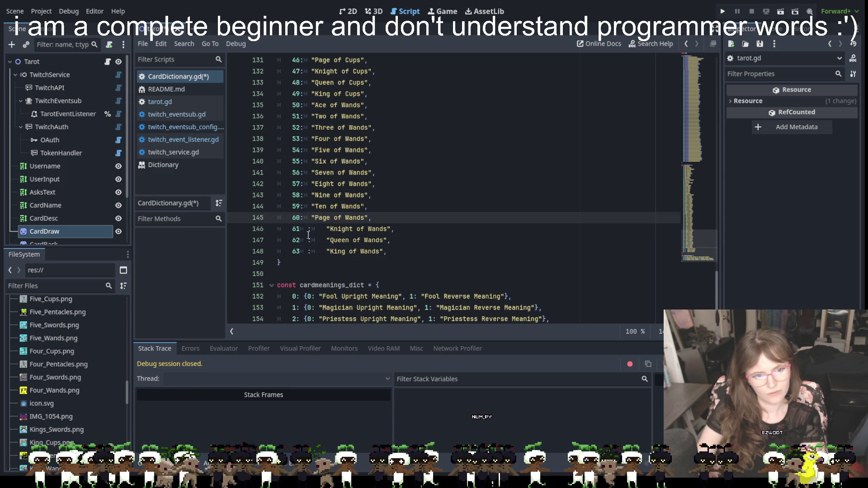
pyautogui.doubleClick(309, 228)
pyautogui.press('BackSpace')
pyautogui.doubleClick(309, 240)
pyautogui.press('BackSpace')
pyautogui.doubleClick(310, 251)
pyautogui.press('BackSpace')
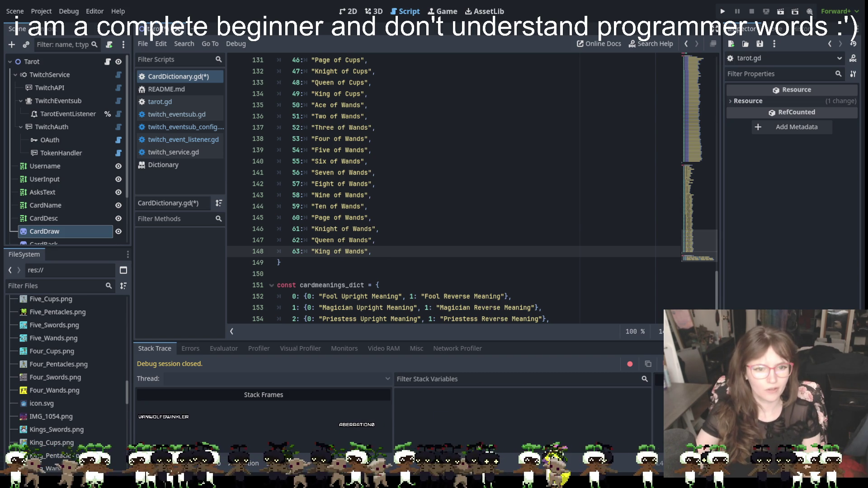
pyautogui.scroll(-1, 452, 190)
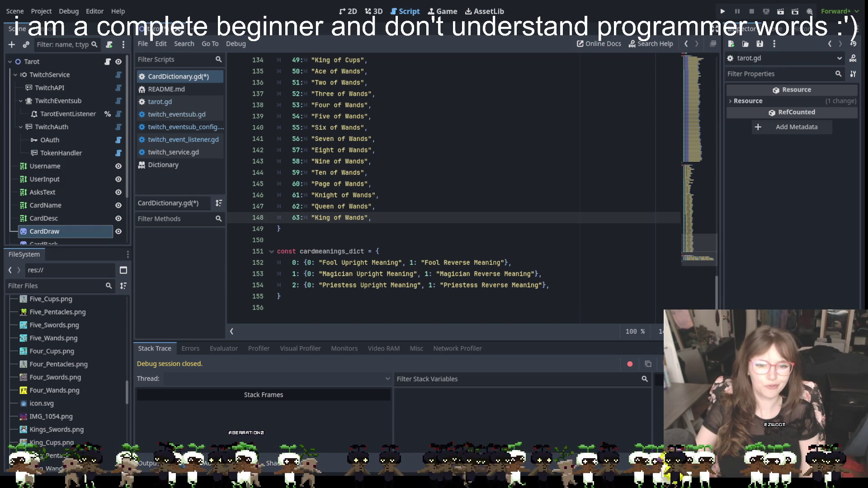
# Try selecting the Wands occurrences from line 135 using Ctrl+D and extra carets
pyautogui.click(336, 128)
pyautogui.scroll(2, 335, 147)
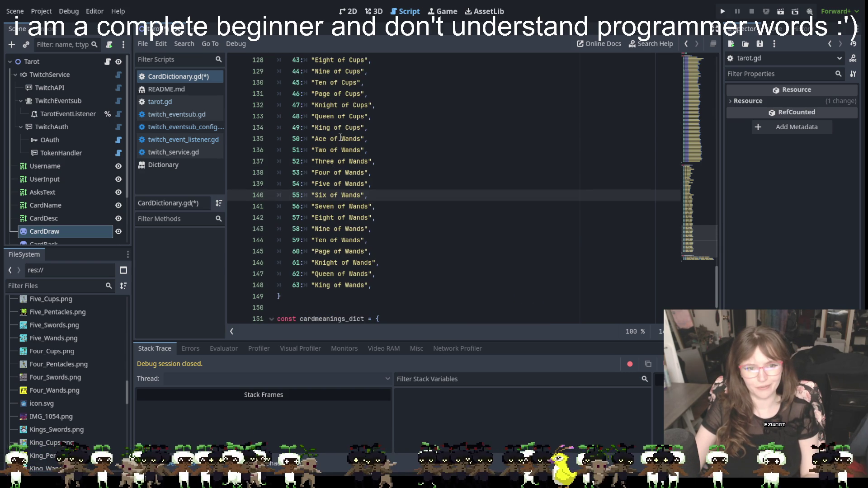
pyautogui.click(341, 139)
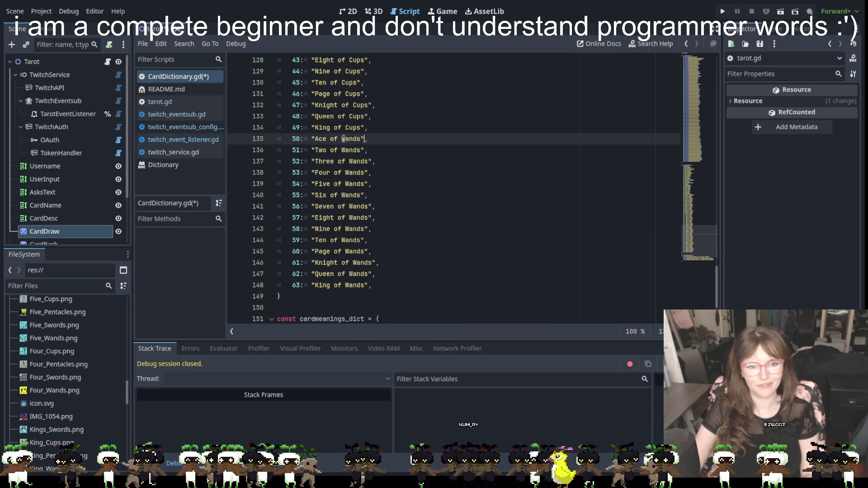
pyautogui.doubleClick(342, 138)
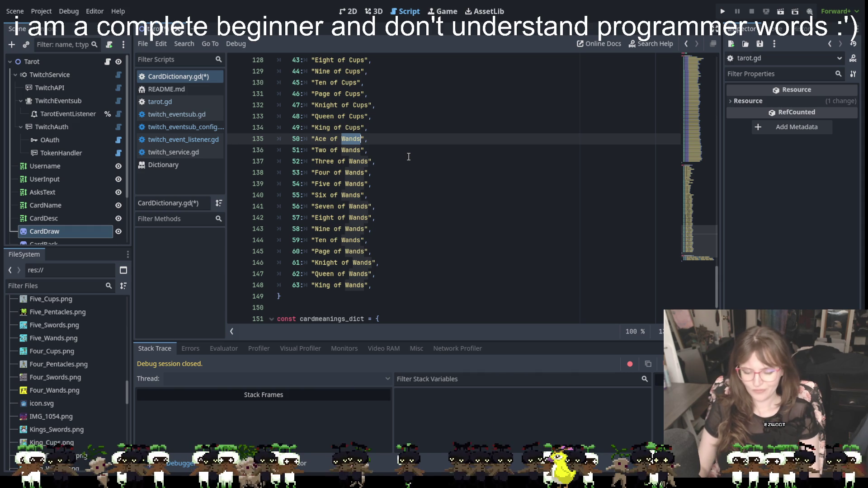
pyautogui.hotkey('ctrl', 'd')
pyautogui.hotkey('ctrl', 'd')
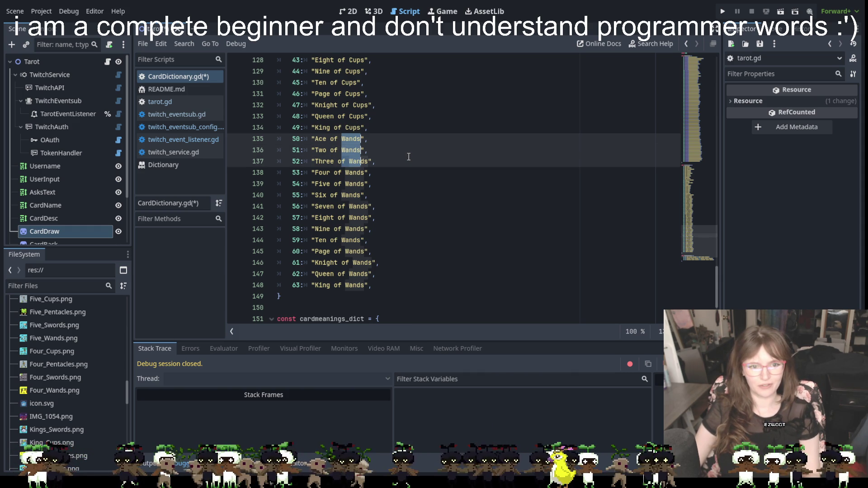
pyautogui.hotkey('shift', 'alt', 'Up')
pyautogui.hotkey('shift', 'alt', 'Down')
pyautogui.hotkey('shift', 'alt', 'Down')
pyautogui.hotkey('shift', 'alt', 'Down')
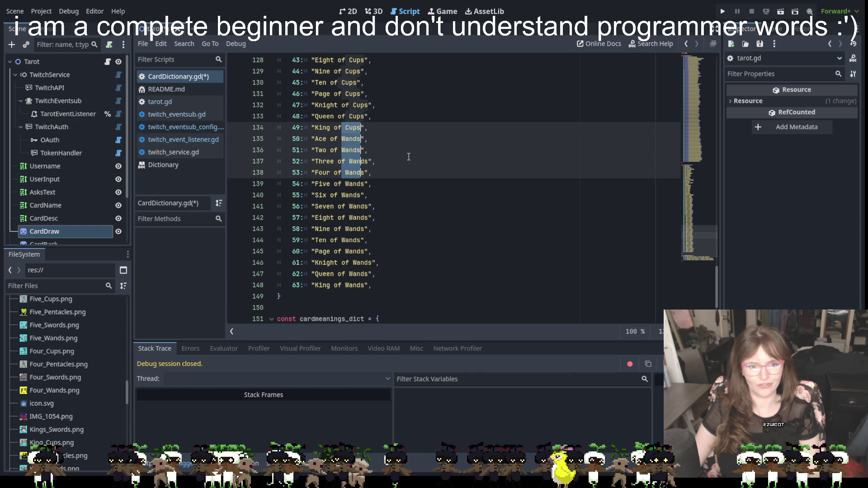
pyautogui.click(408, 156)
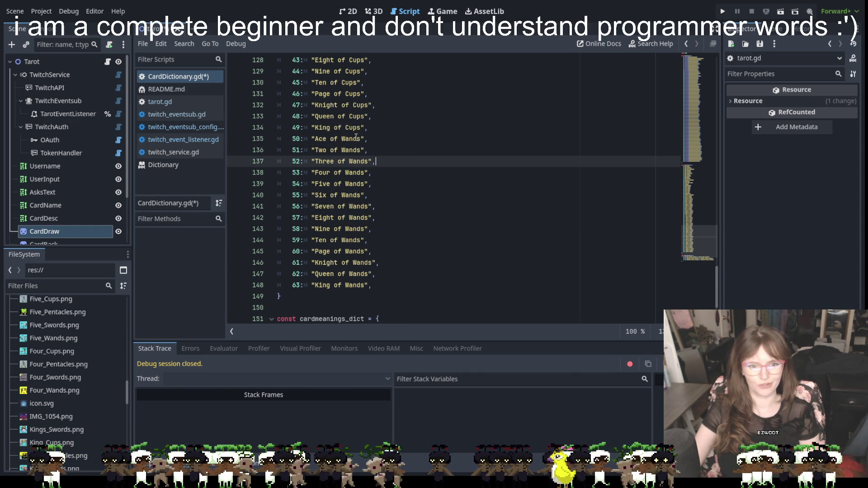
pyautogui.moveTo(341, 139); pyautogui.dragTo(362, 140)
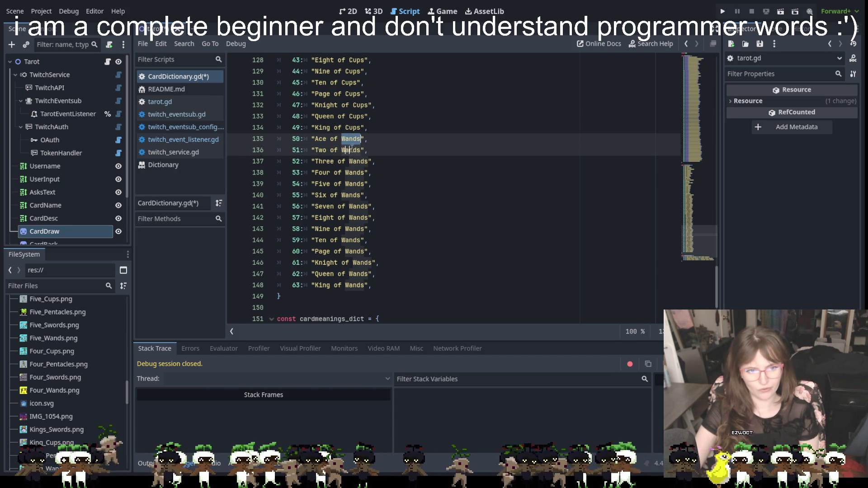
pyautogui.click(351, 150)
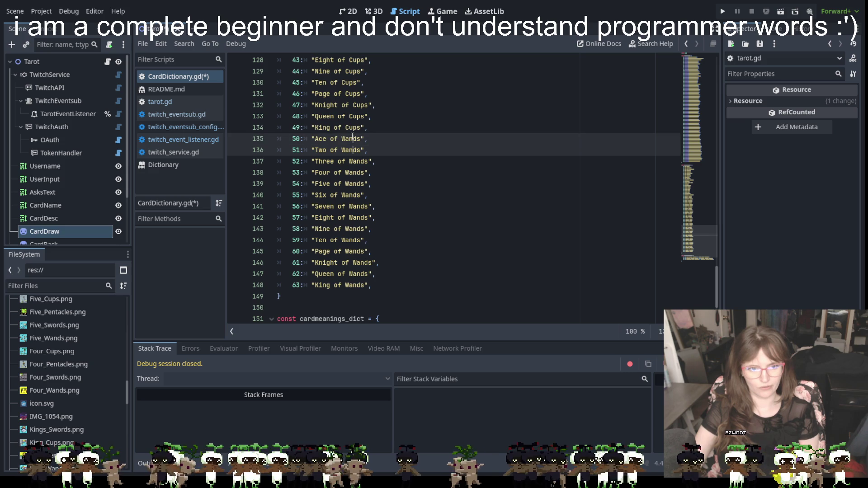
pyautogui.rightClick(350, 137)
pyautogui.click(339, 138)
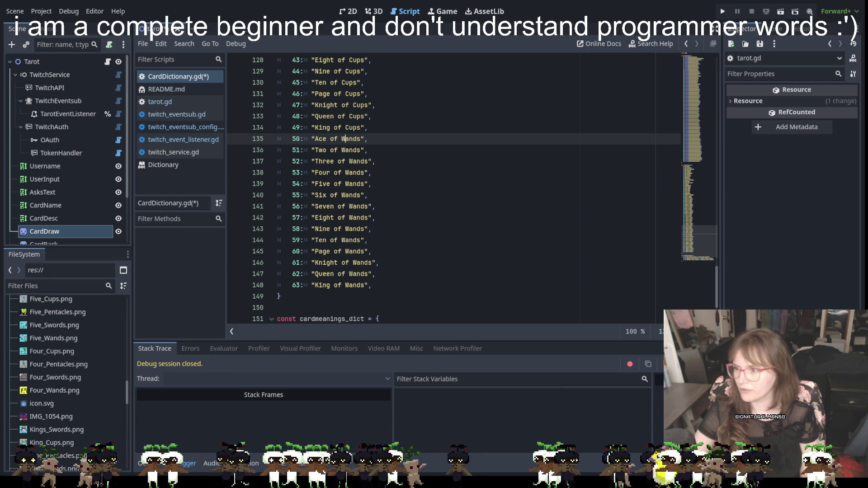
# Multi-select 'Wands' on lines 135–141, then clear the accidental line selection
pyautogui.press('Up')
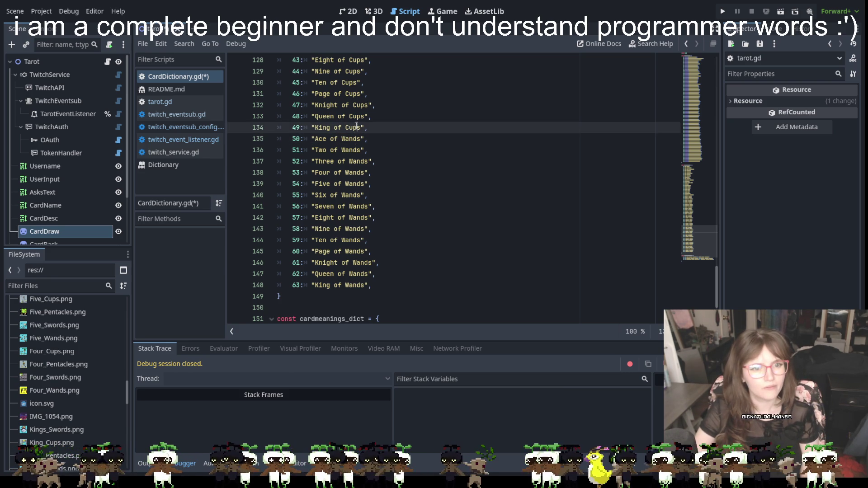
pyautogui.moveTo(361, 138); pyautogui.dragTo(342, 139)
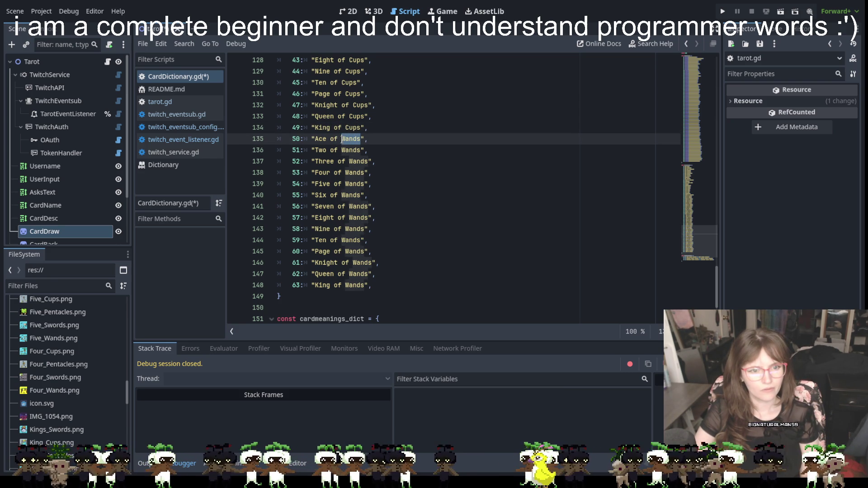
pyautogui.hotkey('ctrl', 'd')
pyautogui.keyDown('alt'); pyautogui.click(357, 161); pyautogui.keyUp('alt')
pyautogui.keyDown('alt'); pyautogui.click(357, 162); pyautogui.keyUp('alt')
pyautogui.keyDown('alt'); pyautogui.doubleClick(355, 173); pyautogui.keyUp('alt')
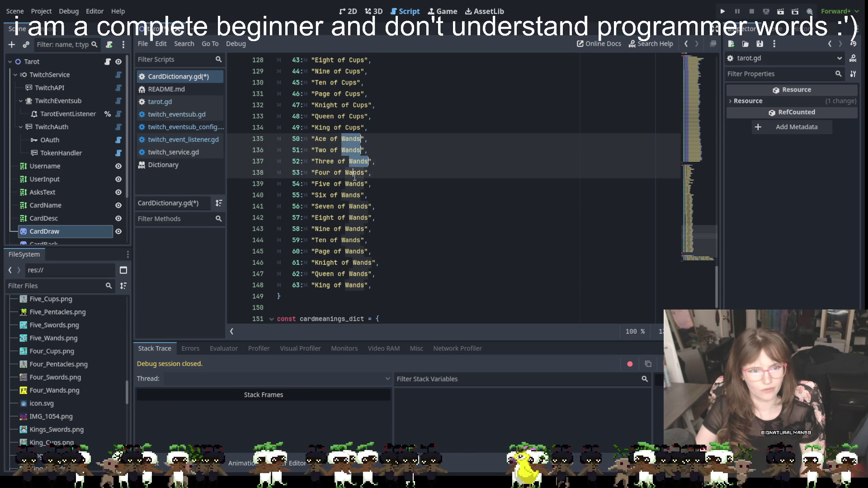
pyautogui.keyDown('alt'); pyautogui.doubleClick(355, 184); pyautogui.keyUp('alt')
pyautogui.keyDown('alt'); pyautogui.doubleClick(355, 195); pyautogui.keyUp('alt')
pyautogui.keyDown('alt'); pyautogui.doubleClick(356, 207); pyautogui.keyUp('alt')
pyautogui.keyDown('alt'); pyautogui.tripleClick(357, 218); pyautogui.keyUp('alt')
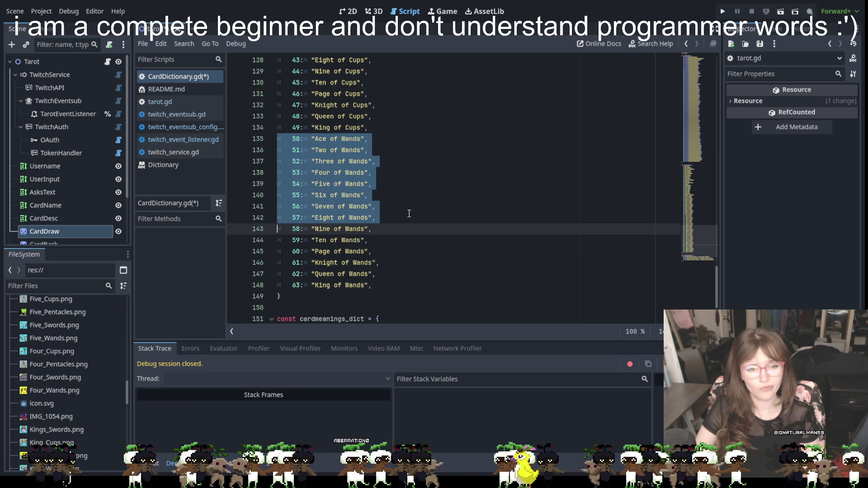
pyautogui.click(398, 218)
# Select every 'Wands' on lines 135–148 and replace them all with 'Swords'
pyautogui.keyDown('alt'); pyautogui.click(345, 137); pyautogui.keyUp('alt')
pyautogui.keyDown('alt'); pyautogui.doubleClick(345, 139); pyautogui.keyUp('alt')
pyautogui.keyDown('alt'); pyautogui.doubleClick(352, 150); pyautogui.keyUp('alt')
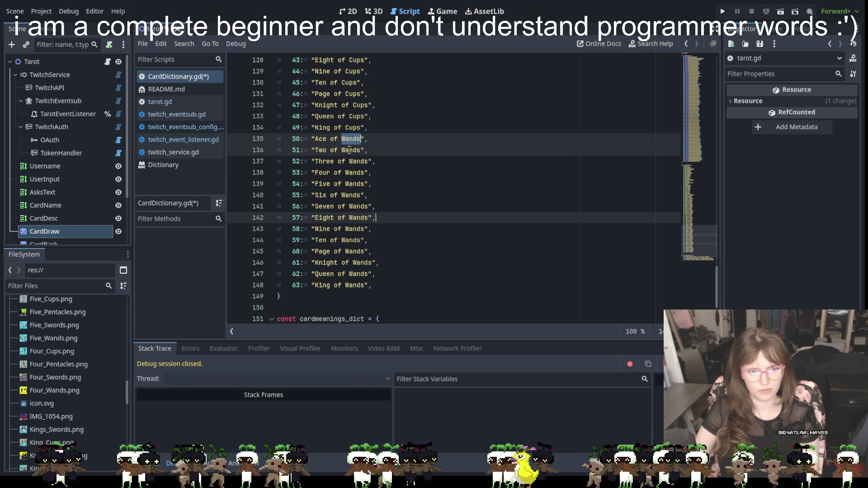
pyautogui.keyDown('alt'); pyautogui.doubleClick(355, 162); pyautogui.keyUp('alt')
pyautogui.keyDown('alt'); pyautogui.doubleClick(354, 172); pyautogui.keyUp('alt')
pyautogui.keyDown('alt'); pyautogui.doubleClick(354, 184); pyautogui.keyUp('alt')
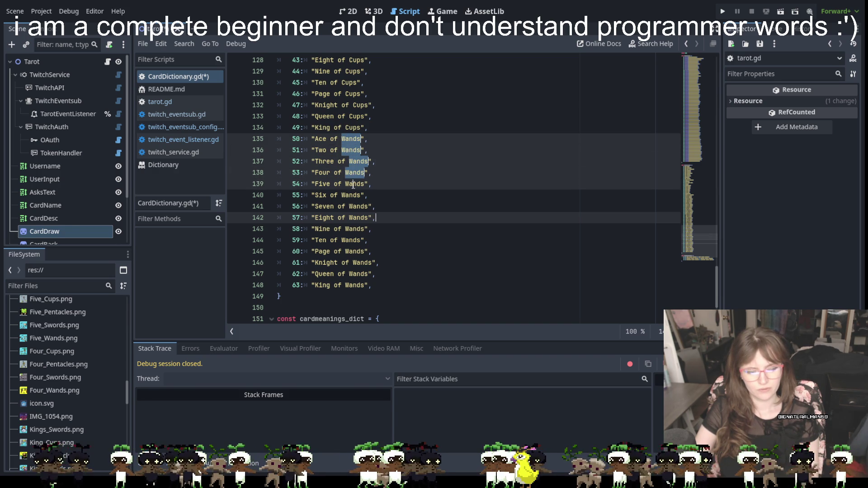
pyautogui.keyDown('alt'); pyautogui.doubleClick(352, 195); pyautogui.keyUp('alt')
pyautogui.keyDown('alt'); pyautogui.doubleClick(357, 207); pyautogui.keyUp('alt')
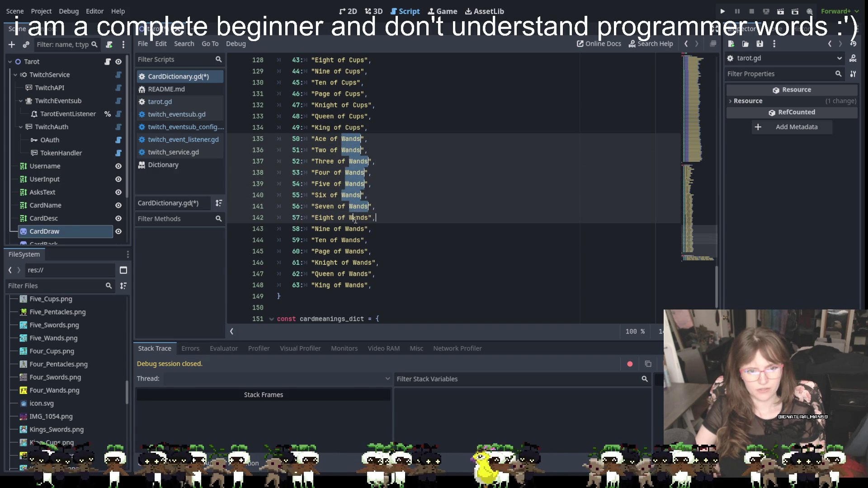
pyautogui.keyDown('alt'); pyautogui.doubleClick(356, 217); pyautogui.keyUp('alt')
pyautogui.keyDown('alt'); pyautogui.doubleClick(353, 229); pyautogui.keyUp('alt')
pyautogui.keyDown('alt'); pyautogui.doubleClick(351, 241); pyautogui.keyUp('alt')
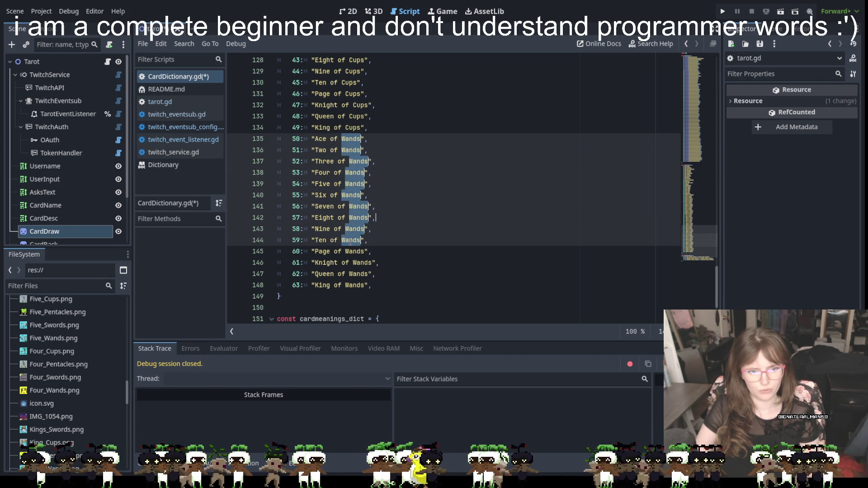
pyautogui.keyDown('alt'); pyautogui.doubleClick(353, 252); pyautogui.keyUp('alt')
pyautogui.keyDown('alt'); pyautogui.doubleClick(355, 262); pyautogui.keyUp('alt')
pyautogui.keyDown('alt'); pyautogui.doubleClick(357, 274); pyautogui.keyUp('alt')
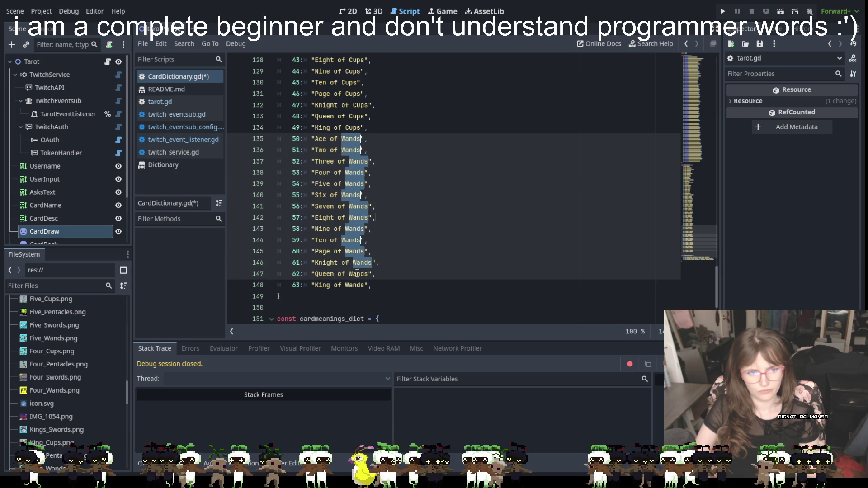
pyautogui.keyDown('alt'); pyautogui.doubleClick(352, 286); pyautogui.keyUp('alt')
pyautogui.write('Swords')
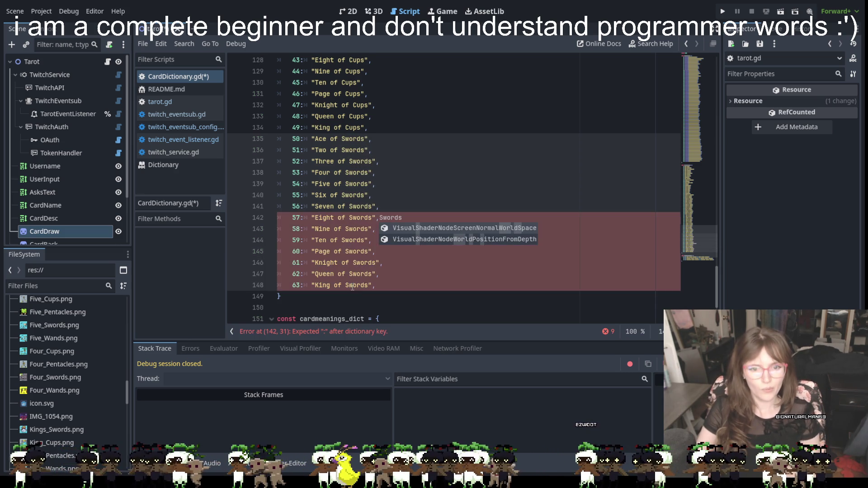
# Delete the stray extra 'Swords' text left on line 142
pyautogui.click(439, 301)
pyautogui.moveTo(404, 218); pyautogui.dragTo(379, 218)
pyautogui.press('BackSpace')
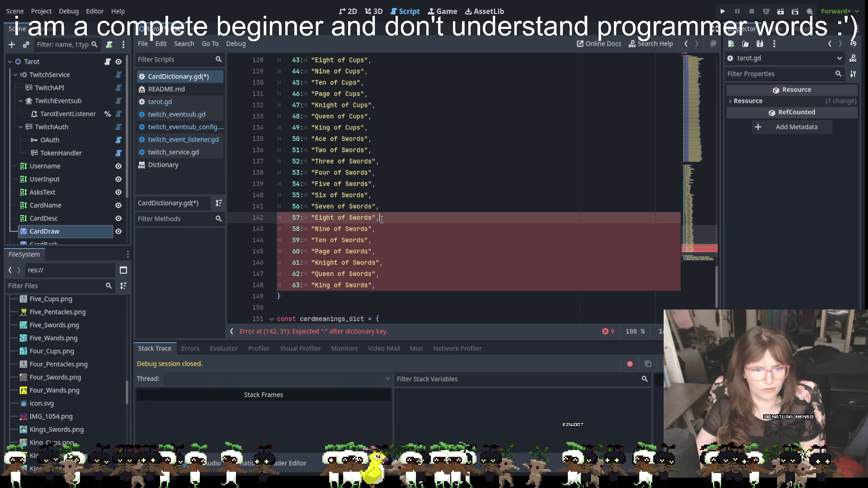
pyautogui.press('Down')
pyautogui.press('Down')
pyautogui.press('Down')
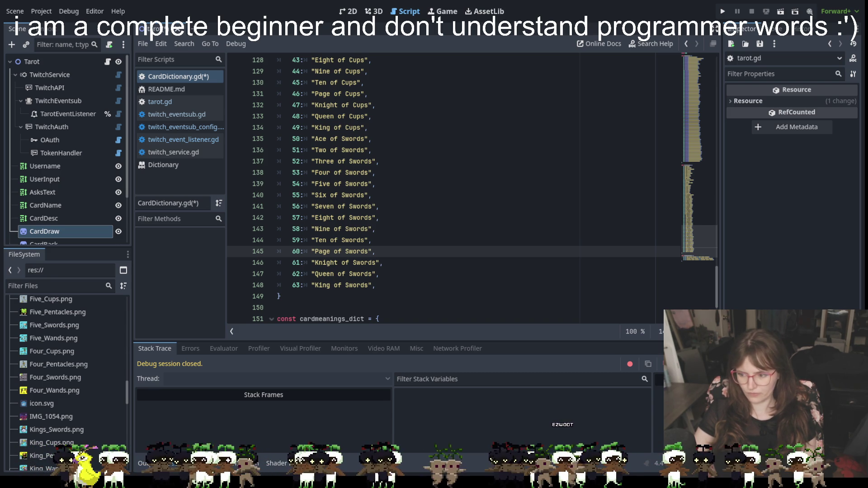
# Paste fourteen card entries after King of Swords as keys 64–77 and strip their extra spacing
pyautogui.click(383, 285)
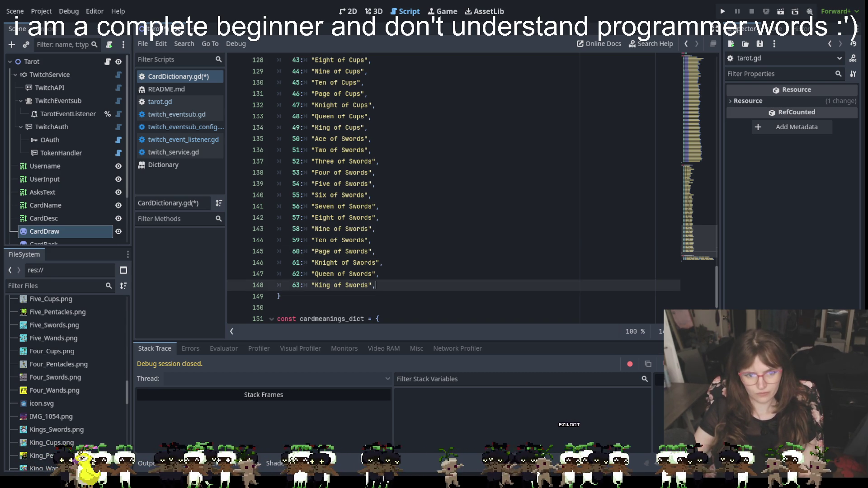
pyautogui.press('Return')
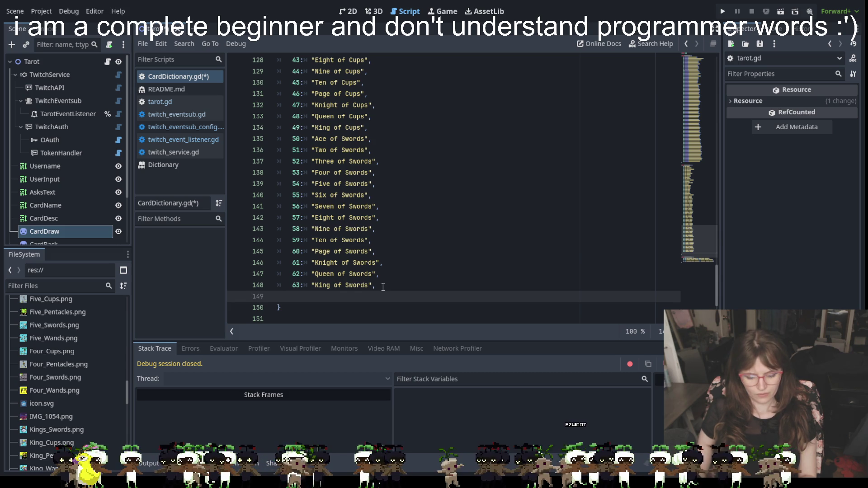
pyautogui.hotkey('ctrl', 'v')
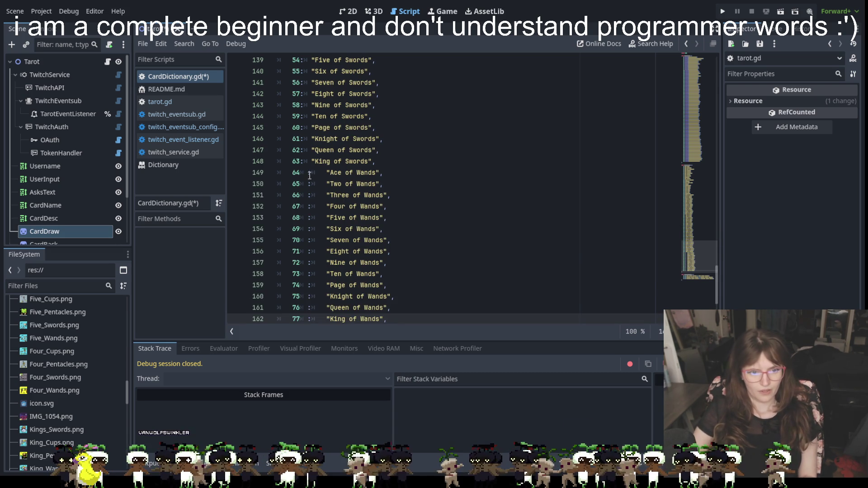
pyautogui.click(309, 173)
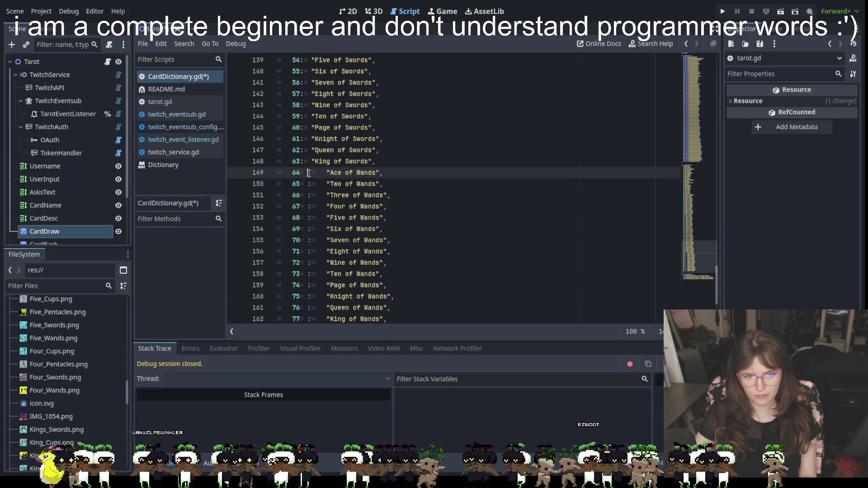
pyautogui.moveTo(309, 172); pyautogui.dragTo(303, 172)
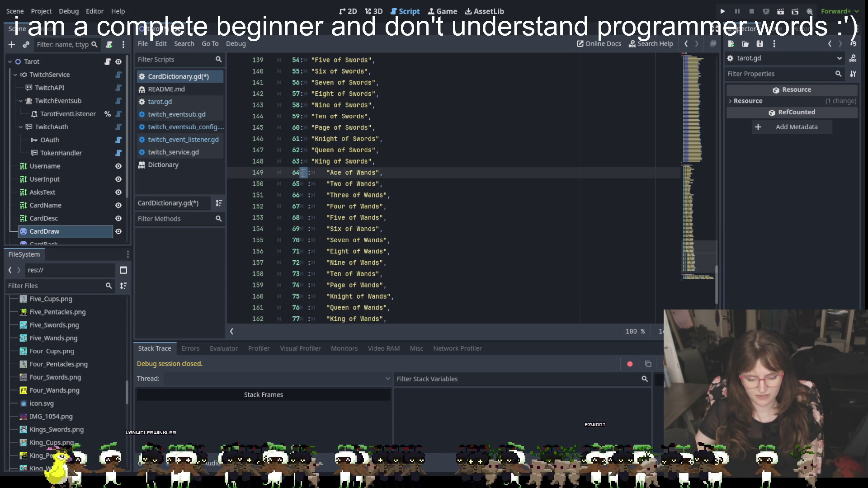
pyautogui.hotkey('shift', 'Down')
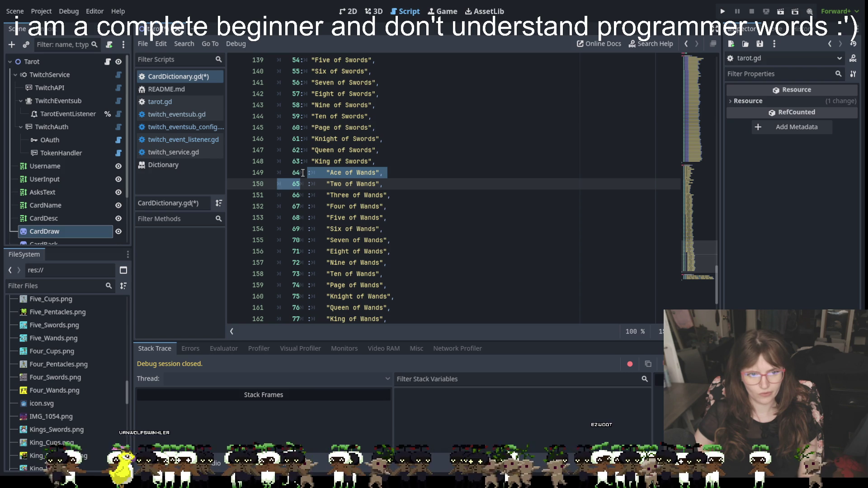
pyautogui.hotkey('shift', 'Up')
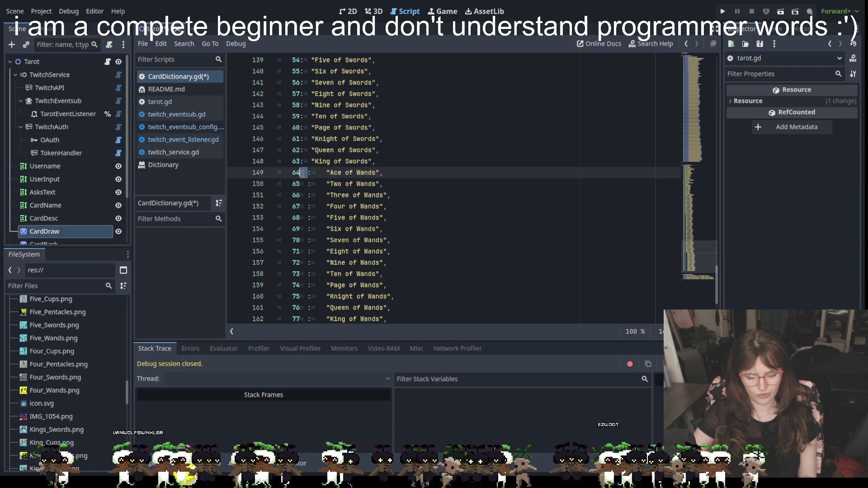
pyautogui.hotkey('shift', 'alt', 'Down')
pyautogui.hotkey('shift', 'alt', 'Down')
pyautogui.hotkey('shift', 'alt', 'Down')
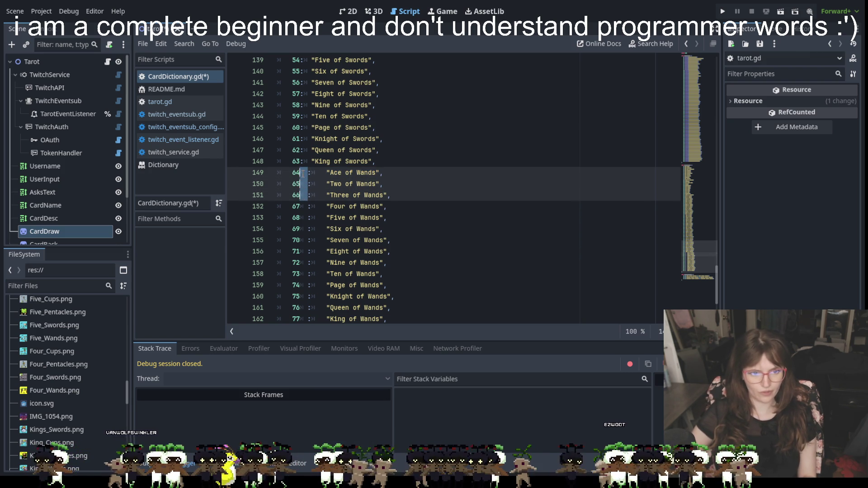
pyautogui.hotkey('shift', 'alt', 'Down')
pyautogui.hotkey('shift', 'alt', 'Down')
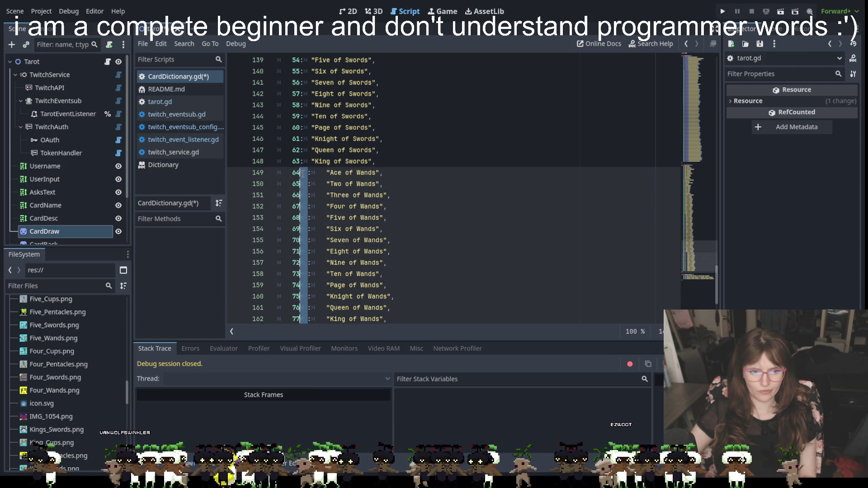
pyautogui.scroll(-1, 336, 176)
pyautogui.press('BackSpace')
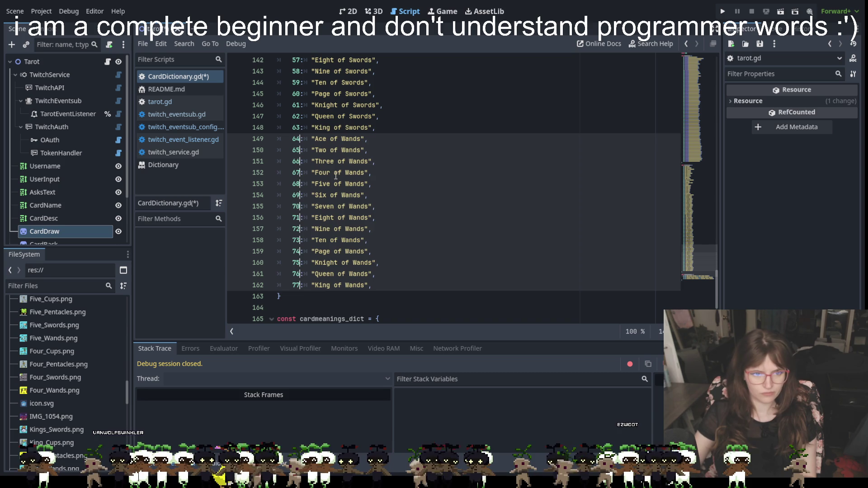
pyautogui.click(413, 205)
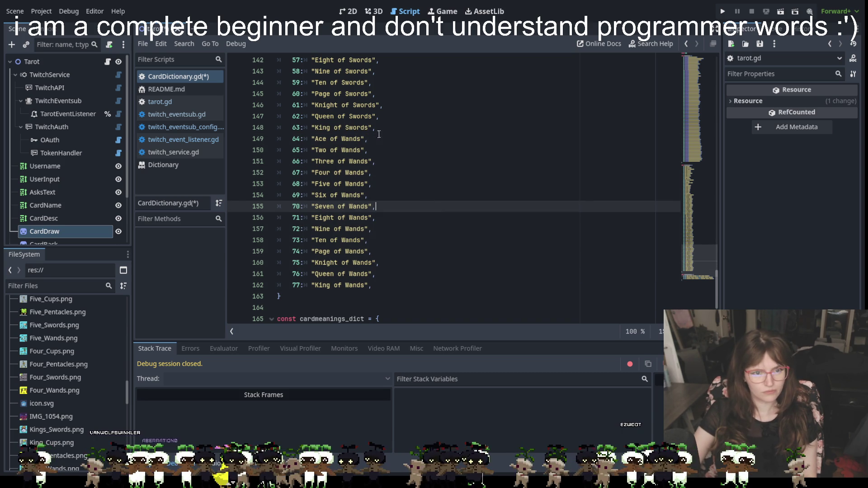
# Multi-select each 'Wands' in the new entries and rename them to 'Pentacles'
pyautogui.doubleClick(353, 139)
pyautogui.click(392, 145)
pyautogui.doubleClick(351, 138)
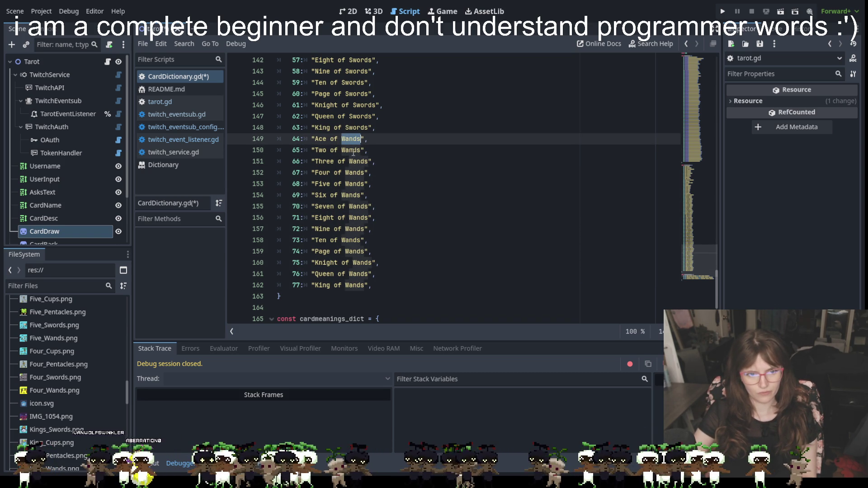
pyautogui.click(404, 148)
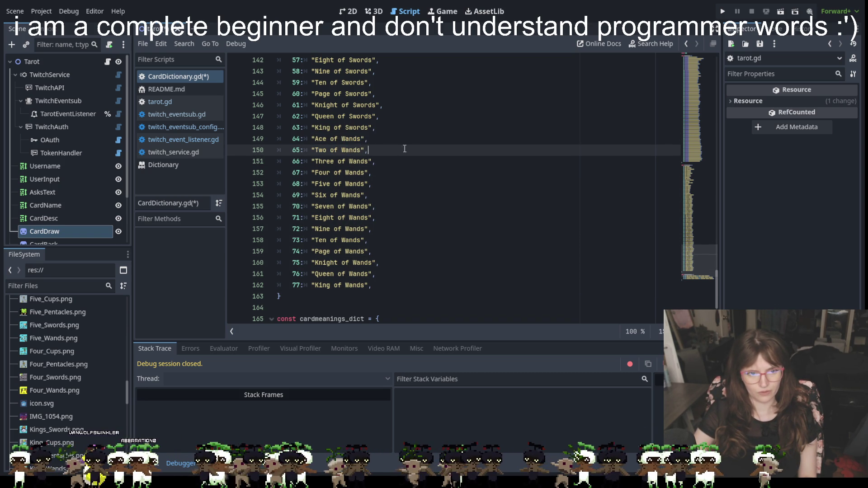
pyautogui.doubleClick(357, 138)
pyautogui.hotkey('ctrl', 'd')
pyautogui.hotkey('ctrl', 'd')
pyautogui.hotkey('ctrl', 'd')
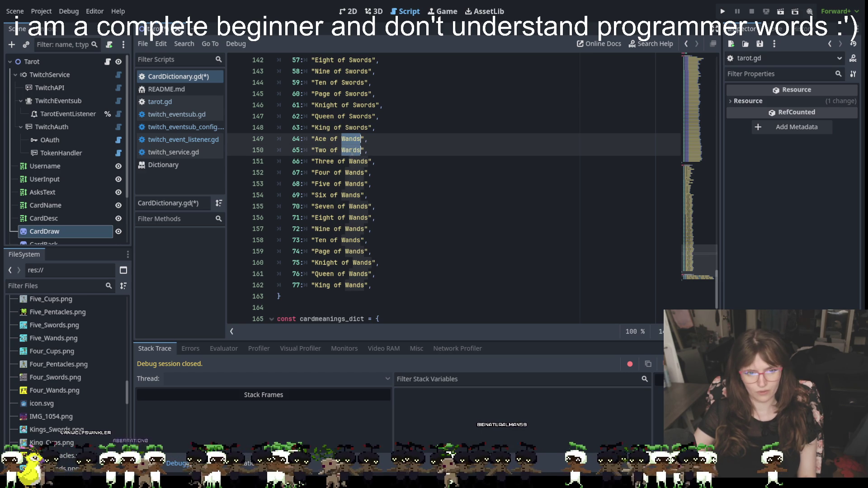
pyautogui.keyDown('alt'); pyautogui.doubleClick(352, 195); pyautogui.keyUp('alt')
pyautogui.keyDown('alt'); pyautogui.doubleClick(355, 206); pyautogui.keyUp('alt')
pyautogui.keyDown('alt'); pyautogui.click(357, 218); pyautogui.keyUp('alt')
pyautogui.keyDown('alt'); pyautogui.doubleClick(357, 219); pyautogui.keyUp('alt')
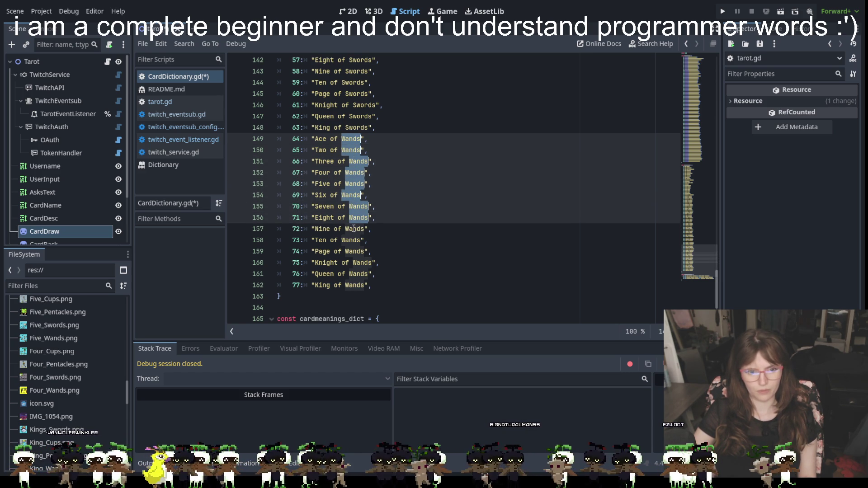
pyautogui.keyDown('alt'); pyautogui.doubleClick(354, 229); pyautogui.keyUp('alt')
pyautogui.keyDown('alt'); pyautogui.doubleClick(351, 240); pyautogui.keyUp('alt')
pyautogui.keyDown('alt'); pyautogui.click(357, 251); pyautogui.keyUp('alt')
pyautogui.keyDown('alt'); pyautogui.doubleClick(357, 251); pyautogui.keyUp('alt')
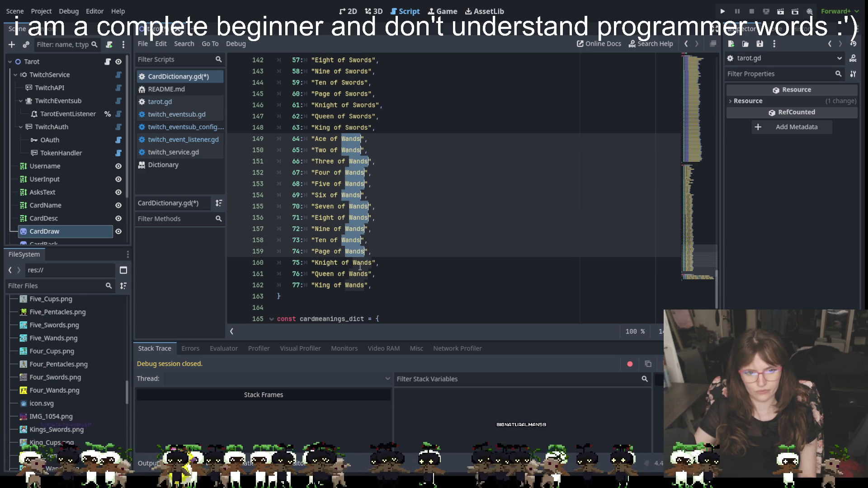
pyautogui.keyDown('alt'); pyautogui.doubleClick(359, 263); pyautogui.keyUp('alt')
pyautogui.keyDown('alt'); pyautogui.doubleClick(356, 274); pyautogui.keyUp('alt')
pyautogui.keyDown('alt'); pyautogui.click(354, 285); pyautogui.keyUp('alt')
pyautogui.keyDown('alt'); pyautogui.doubleClick(354, 286); pyautogui.keyUp('alt')
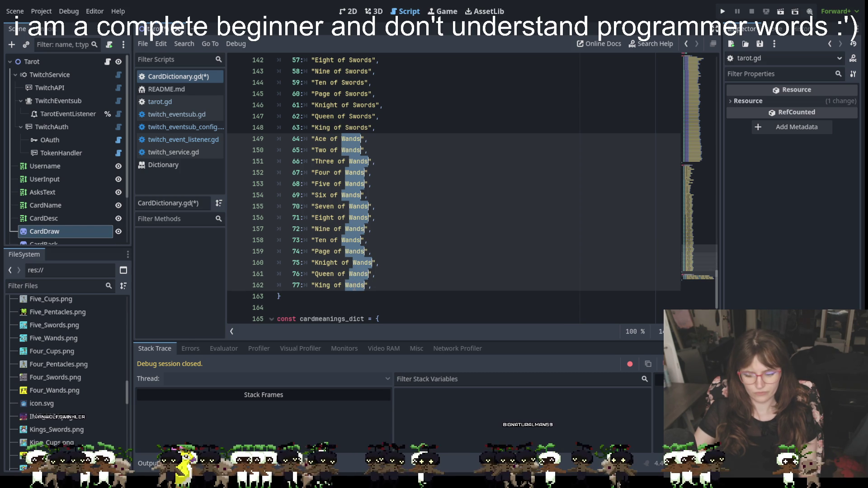
pyautogui.write('Pentacles')
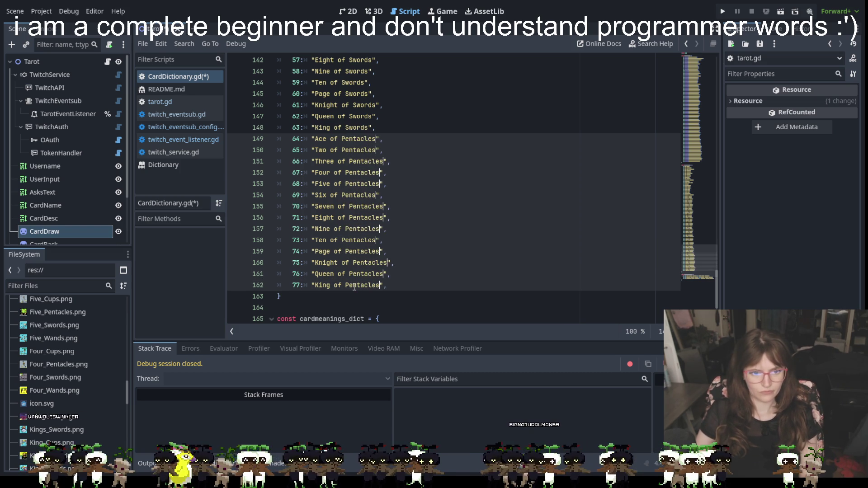
pyautogui.click(452, 307)
pyautogui.scroll(-2, 474, 280)
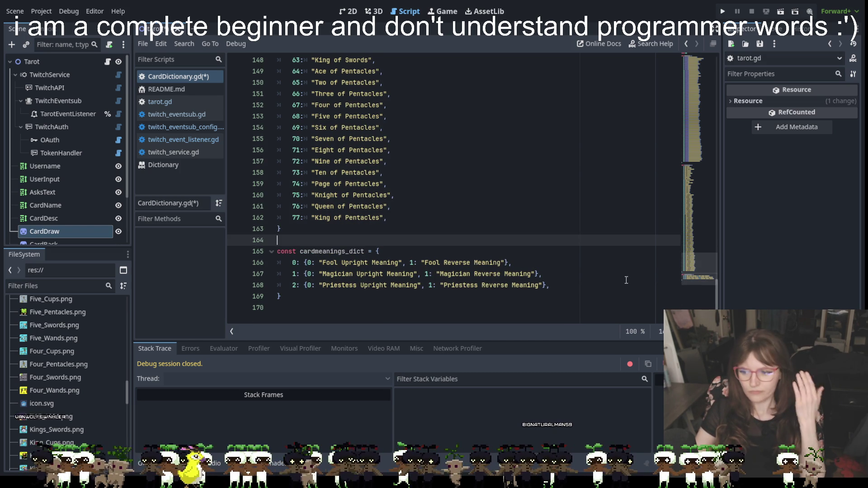
pyautogui.click(461, 296)
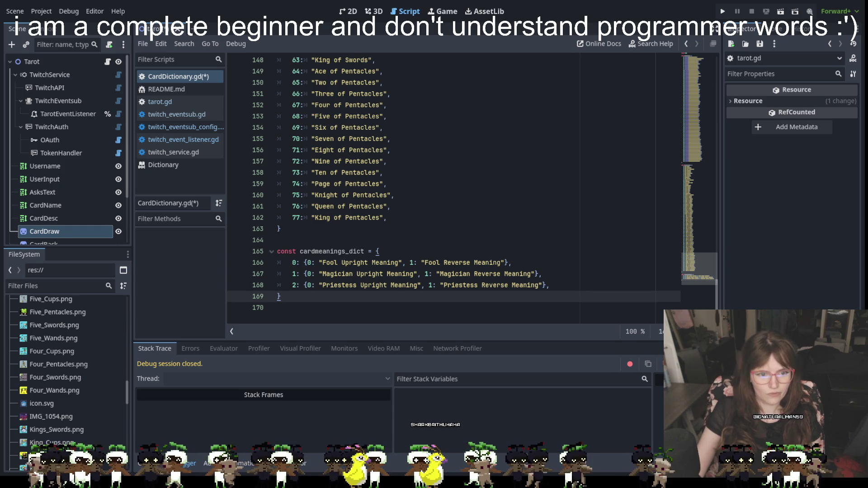
pyautogui.click(414, 227)
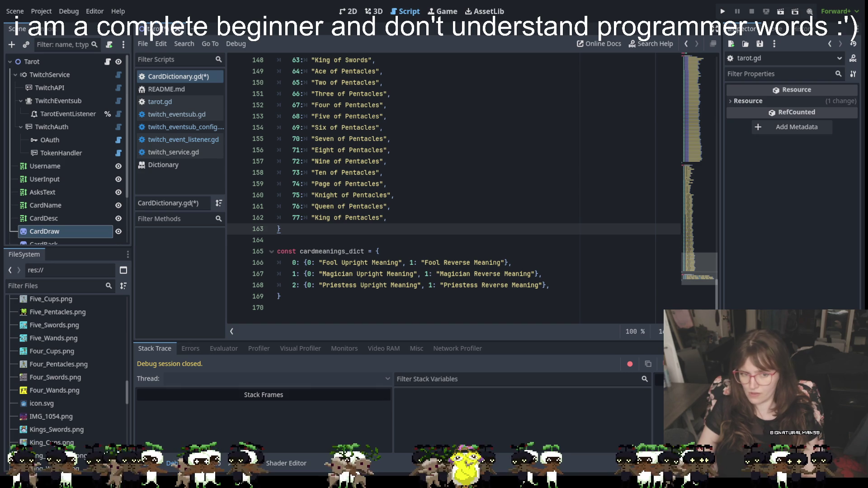
pyautogui.click(586, 287)
# Paste placeholder 'Upright meaning'/'Reverse meaning' entries for the remaining cards into the meanings dictionary
pyautogui.press('Return')
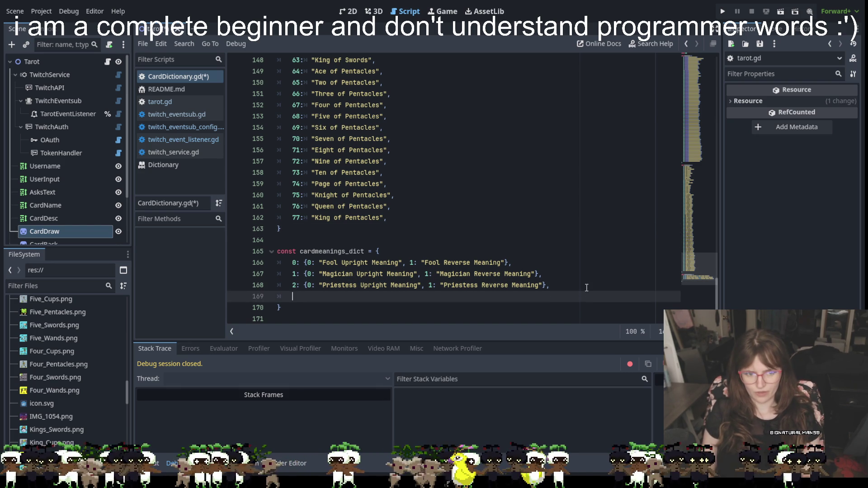
pyautogui.hotkey('ctrl', 'v')
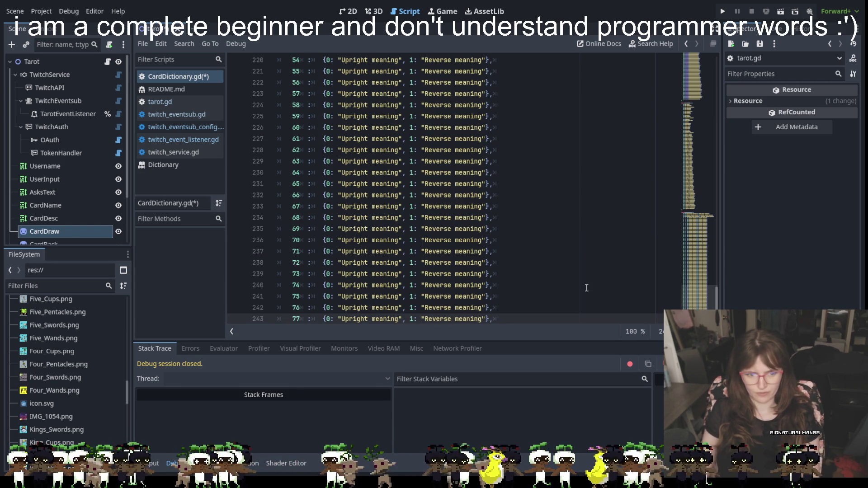
pyautogui.scroll(15, 573, 244)
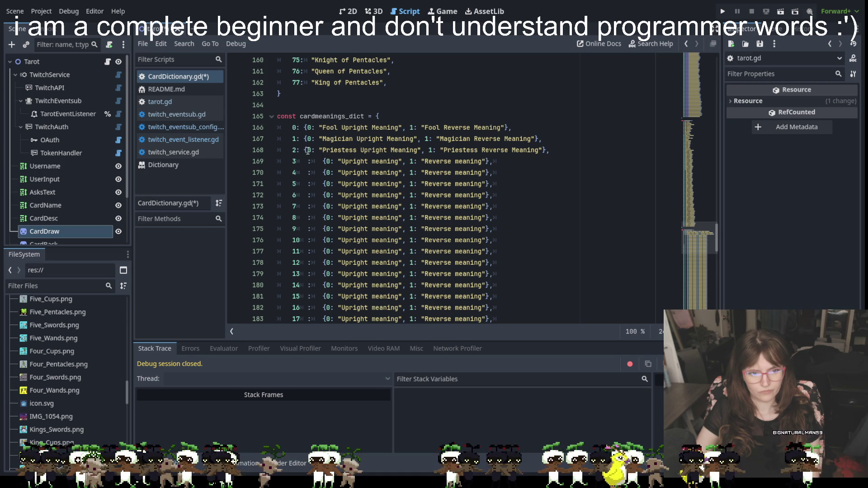
pyautogui.scroll(-1, 307, 161)
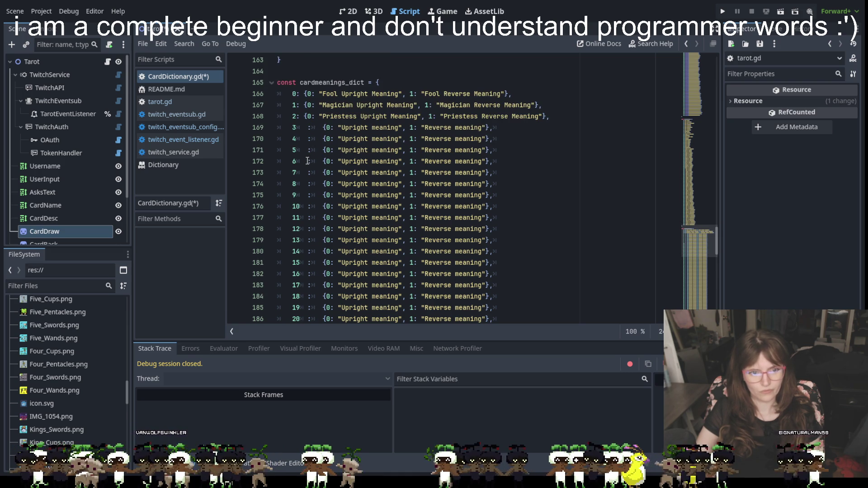
pyautogui.keyDown('ctrl'); pyautogui.scroll(-3, 309, 146); pyautogui.keyUp('ctrl')
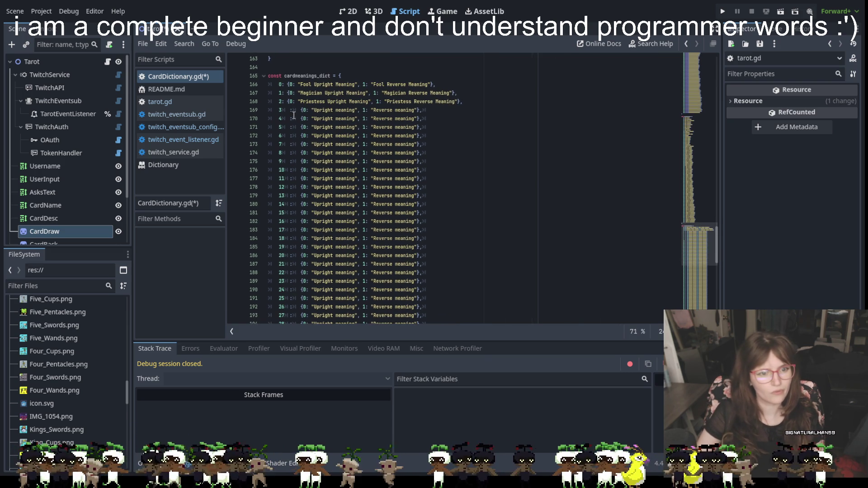
# Try deleting the gap after key 3 across many lines, then undo the broken edit
pyautogui.doubleClick(294, 116)
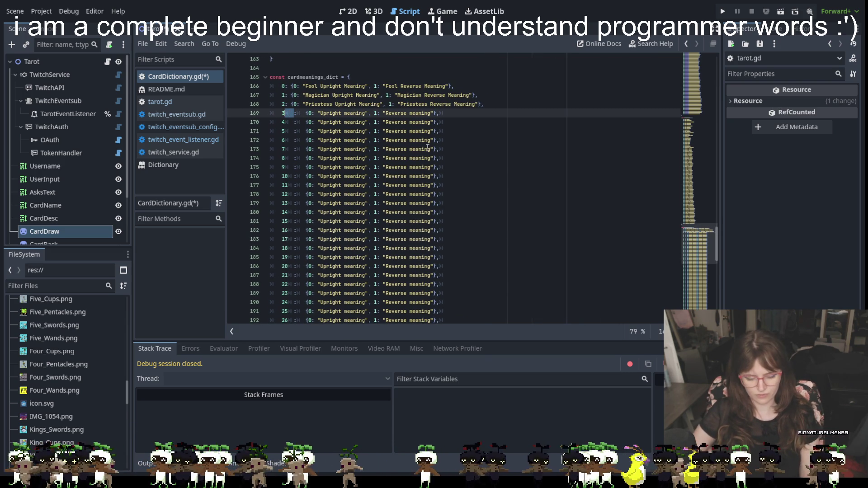
pyautogui.hotkey('shift', 'alt', 'Down')
pyautogui.hotkey('shift', 'alt', 'Down')
pyautogui.hotkey('shift', 'alt', 'Down')
pyautogui.hotkey('shift', 'alt', 'Down')
pyautogui.hotkey('shift', 'alt', 'Down')
pyautogui.hotkey('shift', 'alt', 'Down')
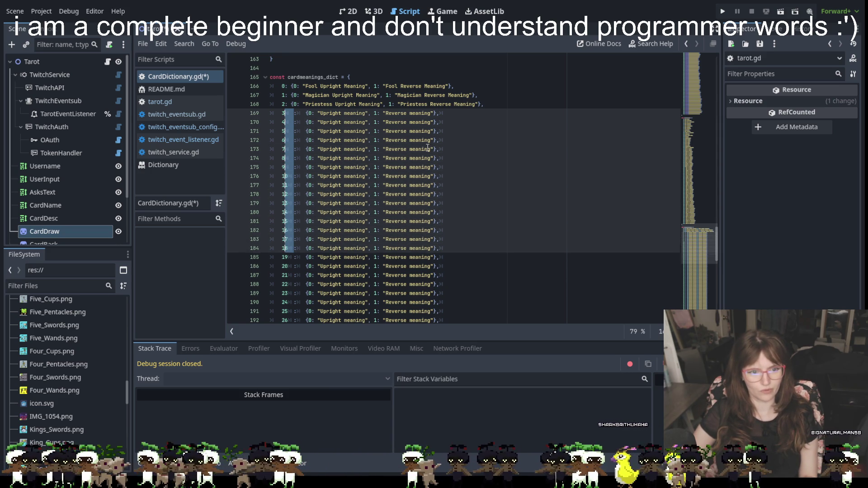
pyautogui.hotkey('shift', 'alt', 'Up')
pyautogui.hotkey('shift', 'alt', 'Up')
pyautogui.hotkey('shift', 'alt', 'Up')
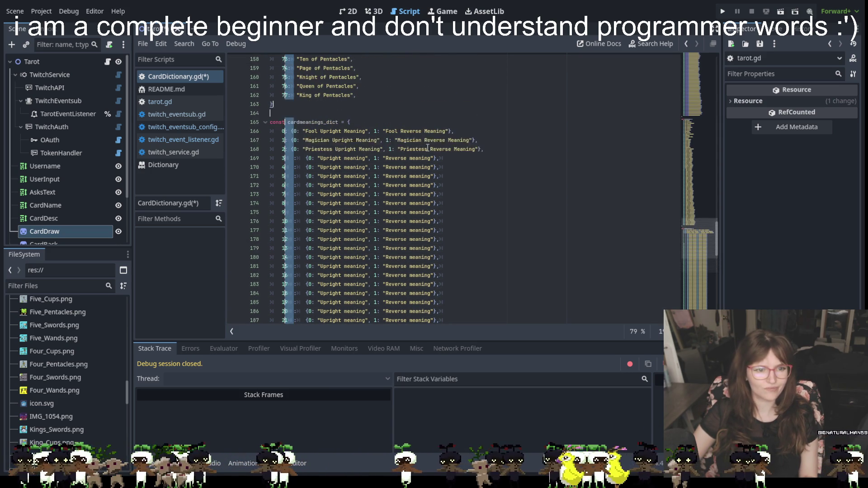
pyautogui.hotkey('shift', 'alt', 'Up')
pyautogui.hotkey('shift', 'alt', 'Up')
pyautogui.hotkey('shift', 'alt', 'Up')
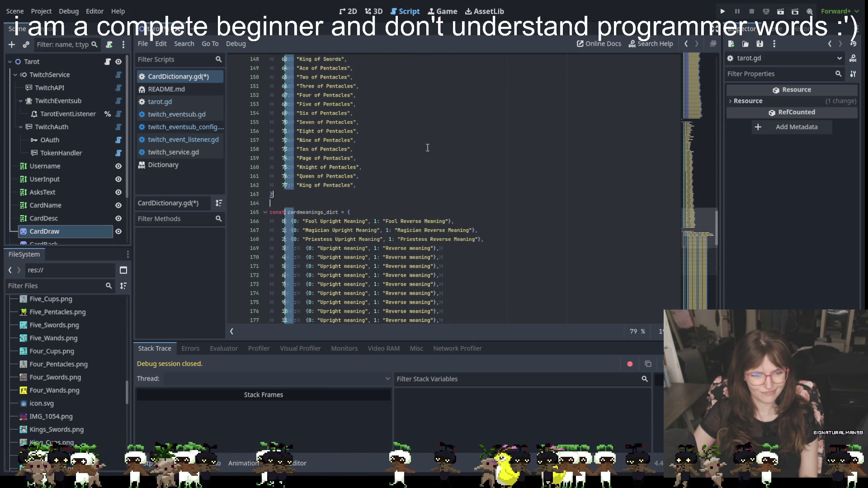
pyautogui.press('Delete')
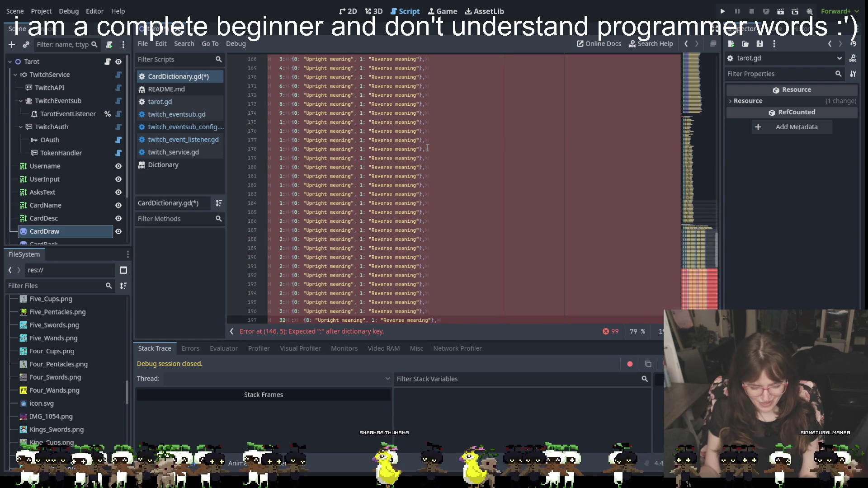
pyautogui.hotkey('ctrl', 'z')
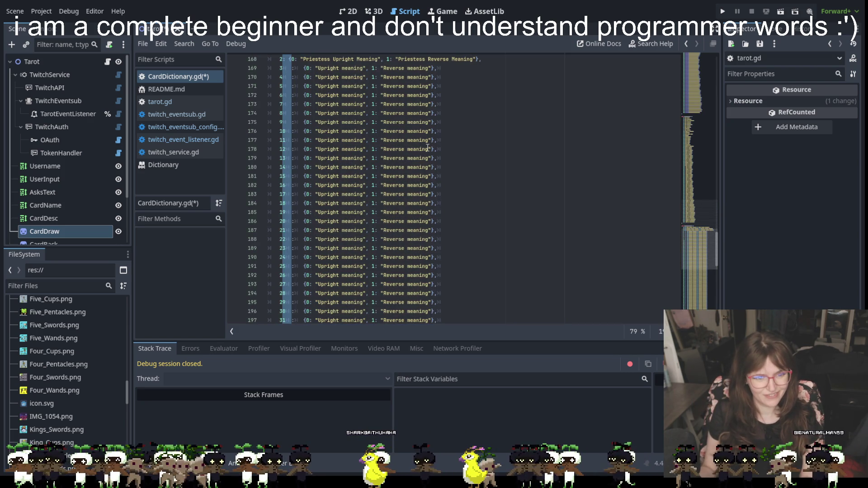
pyautogui.press('Escape')
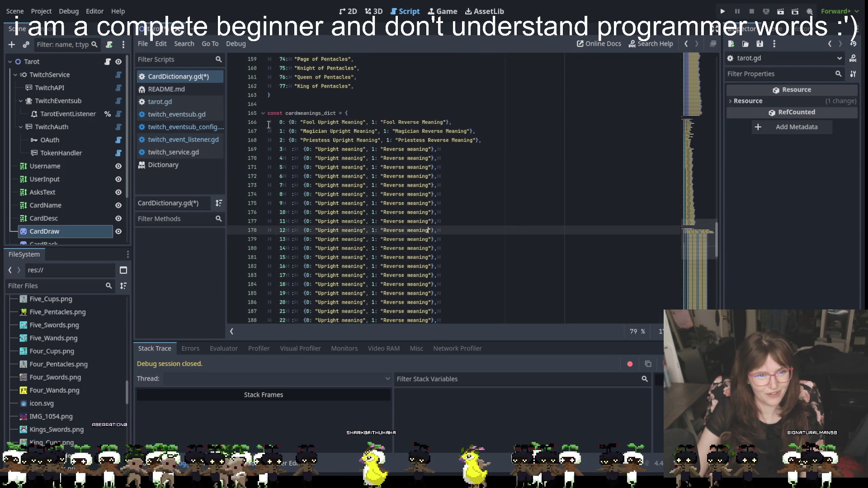
# Remove the extra tab before each colon on lines 169–175
pyautogui.moveTo(284, 148)
pyautogui.mouseDown()
pyautogui.moveTo(291, 158)
pyautogui.moveTo(293, 149)
pyautogui.moveTo(283, 149)
pyautogui.mouseUp()
pyautogui.click(292, 158)
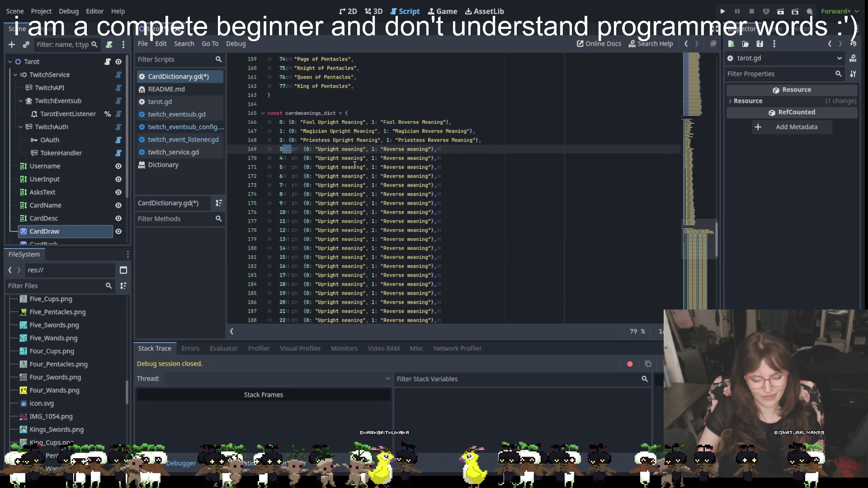
pyautogui.hotkey('shift', 'alt', 'Down')
pyautogui.hotkey('shift', 'alt', 'Down')
pyautogui.hotkey('shift', 'alt', 'Down')
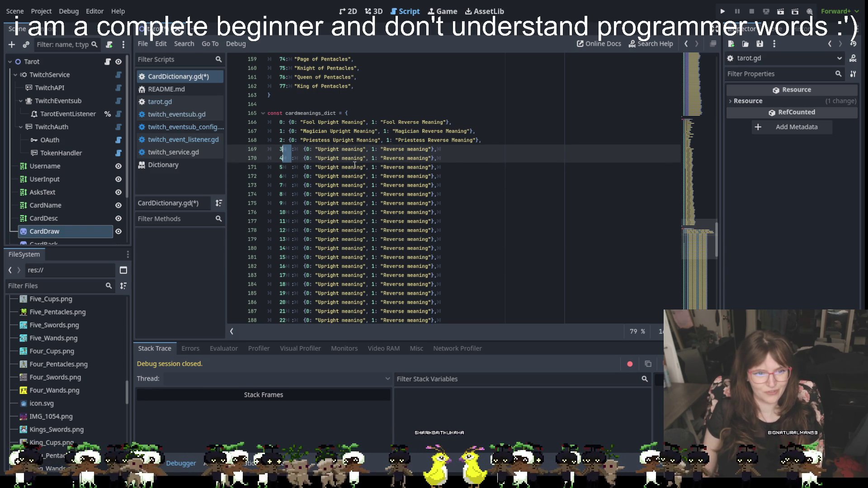
pyautogui.hotkey('shift', 'alt', 'Down')
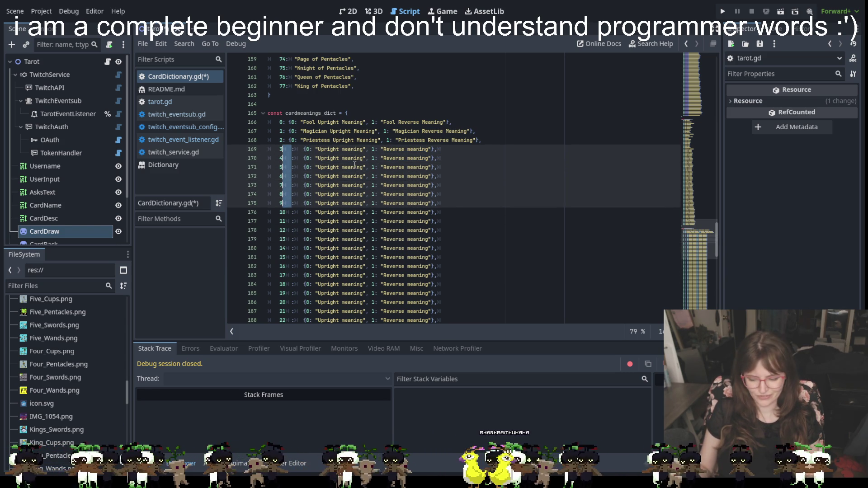
pyautogui.press('Delete')
pyautogui.click(508, 181)
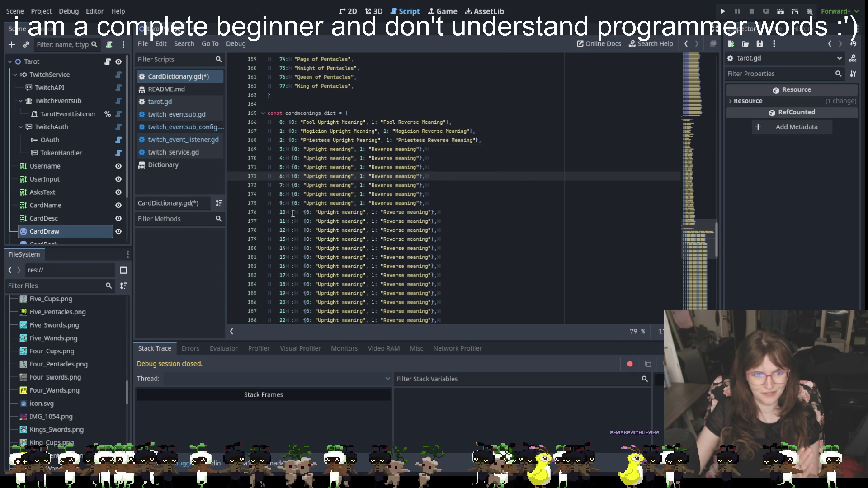
# Strip the extra gap before each value from key 10 down to the last entry
pyautogui.scroll(-1, 291, 203)
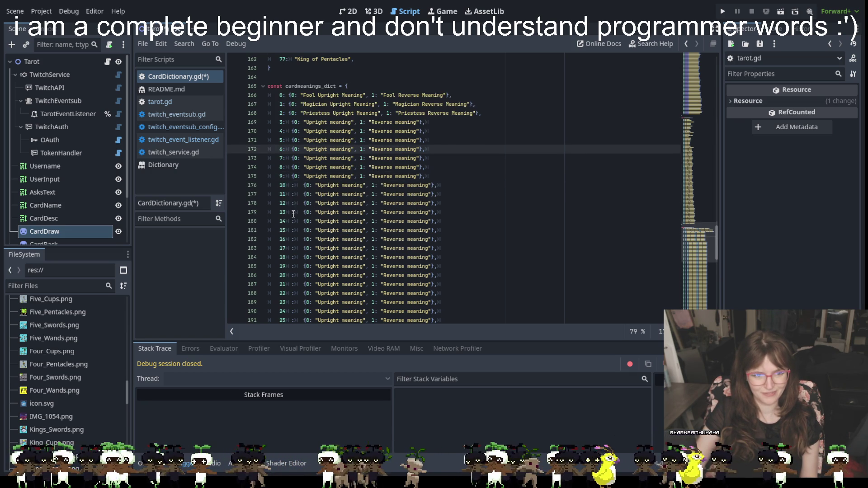
pyautogui.click(291, 186)
pyautogui.doubleClick(289, 186)
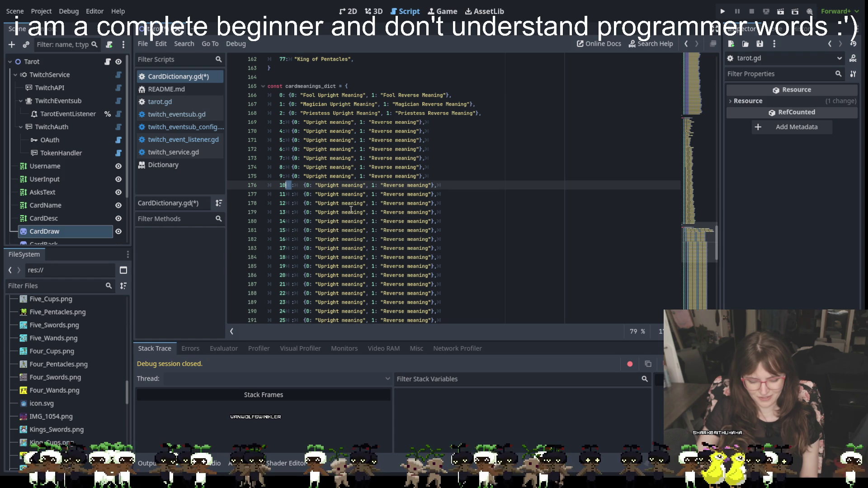
pyautogui.scroll(-4, 350, 209)
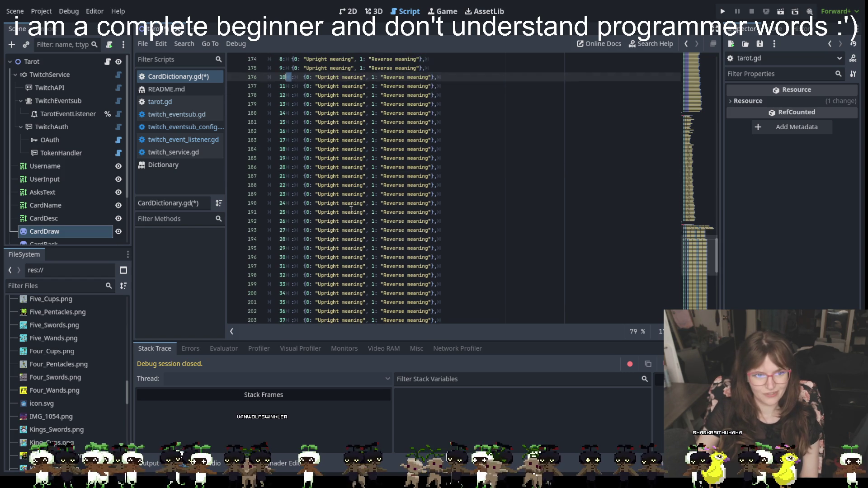
pyautogui.hotkey('shift', 'alt', 'Down')
pyautogui.hotkey('shift', 'alt', 'Down')
pyautogui.hotkey('shift', 'alt', 'Down')
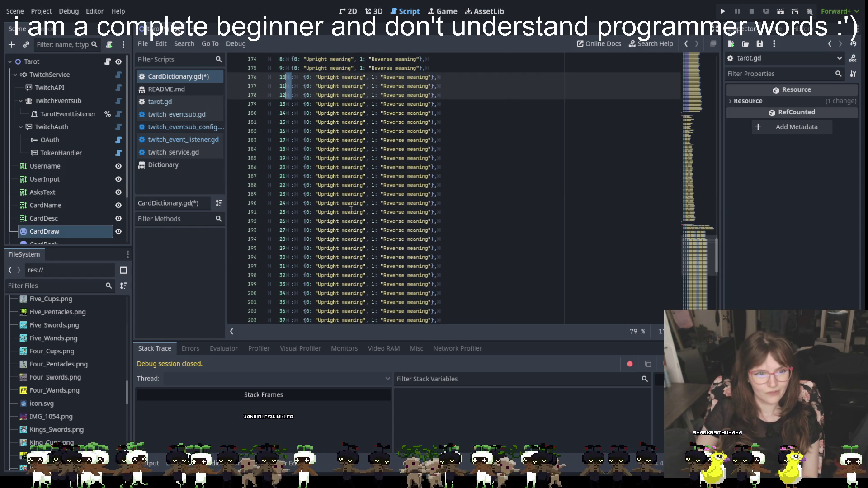
pyautogui.hotkey('shift', 'alt', 'Down')
pyautogui.hotkey('shift', 'alt', 'Down')
pyautogui.hotkey('shift', 'alt', 'Down')
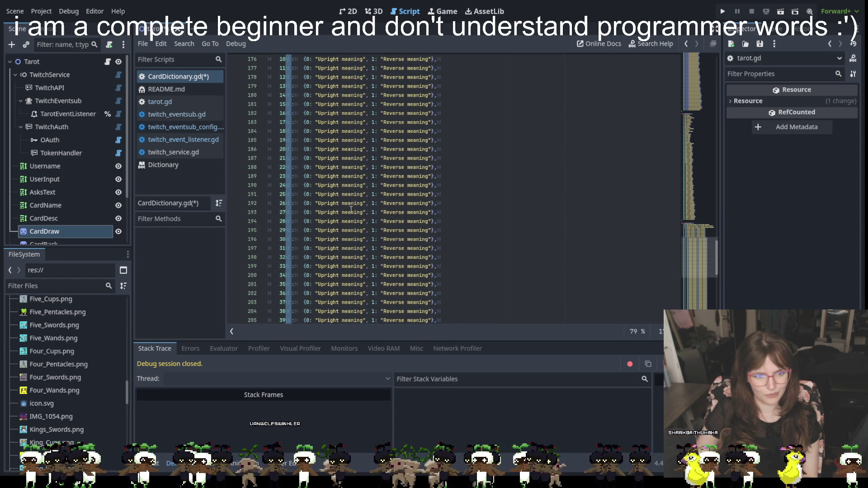
pyautogui.hotkey('shift', 'alt', 'Down')
pyautogui.hotkey('shift', 'alt', 'Down')
pyautogui.hotkey('shift', 'alt', 'Down')
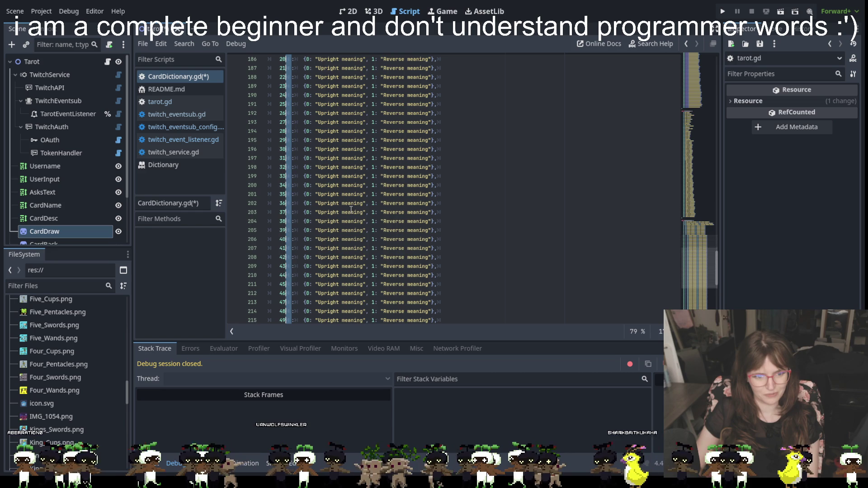
pyautogui.hotkey('shift', 'alt', 'Down')
pyautogui.hotkey('shift', 'alt', 'Down')
pyautogui.hotkey('shift', 'alt', 'Down')
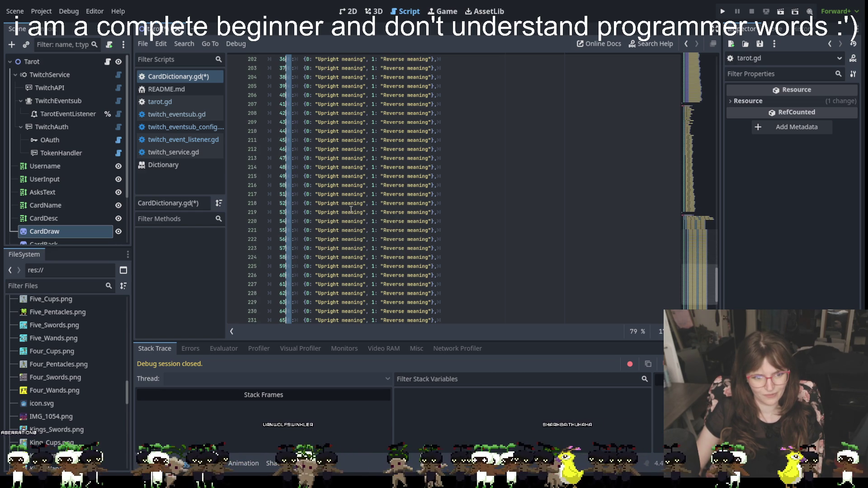
pyautogui.hotkey('shift', 'alt', 'Down')
pyautogui.hotkey('shift', 'alt', 'Down')
pyautogui.hotkey('shift', 'alt', 'Down')
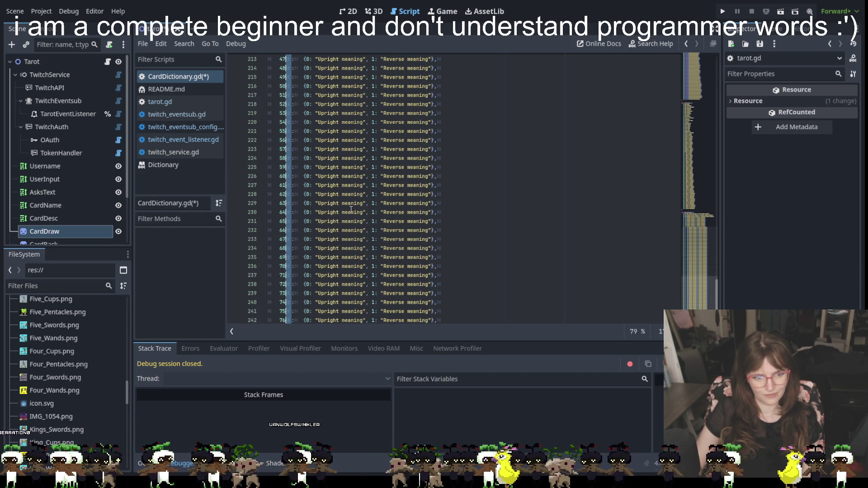
pyautogui.scroll(10, 351, 210)
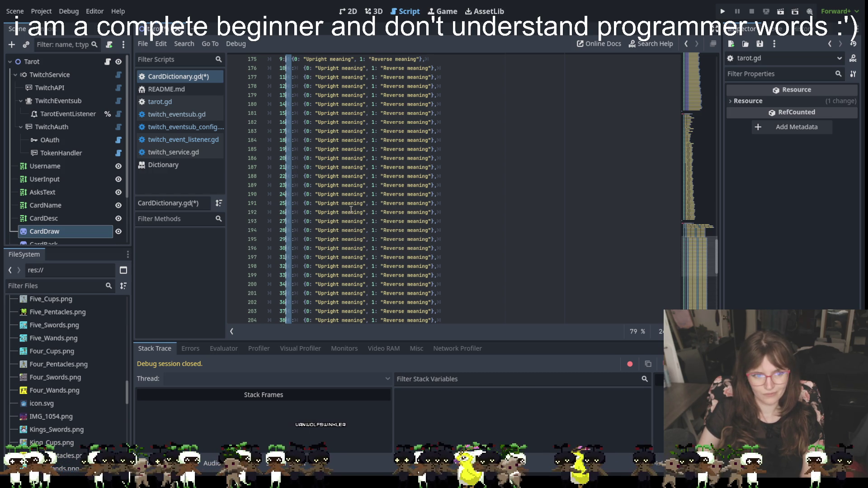
pyautogui.press('BackSpace')
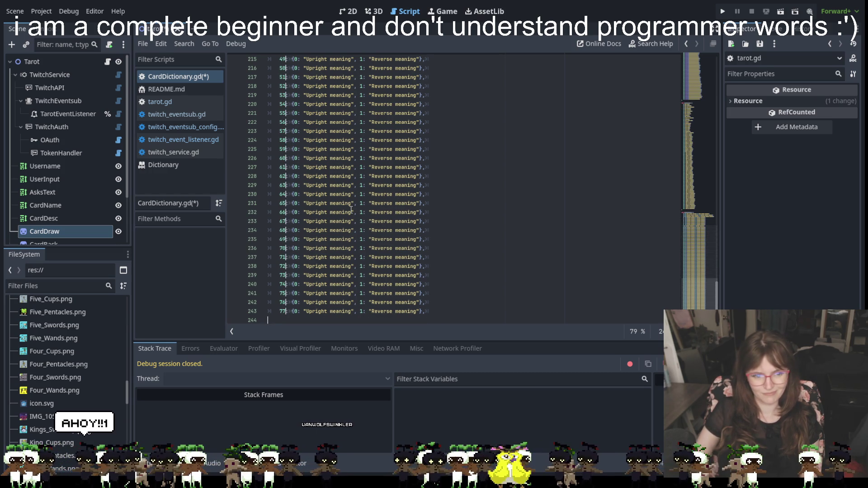
pyautogui.scroll(-1, 297, 312)
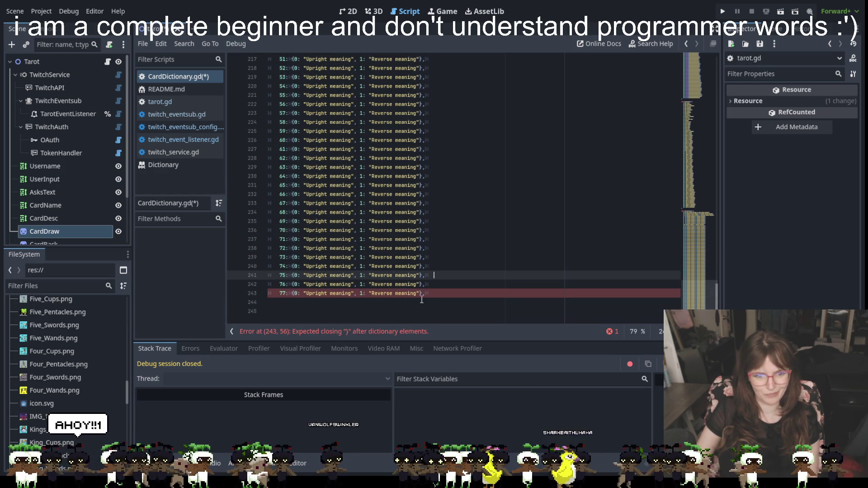
# Type a closing brace on empty line 244 to end cardmeanings_dict after entry 77
pyautogui.click(312, 300)
pyautogui.scroll(15, 311, 300)
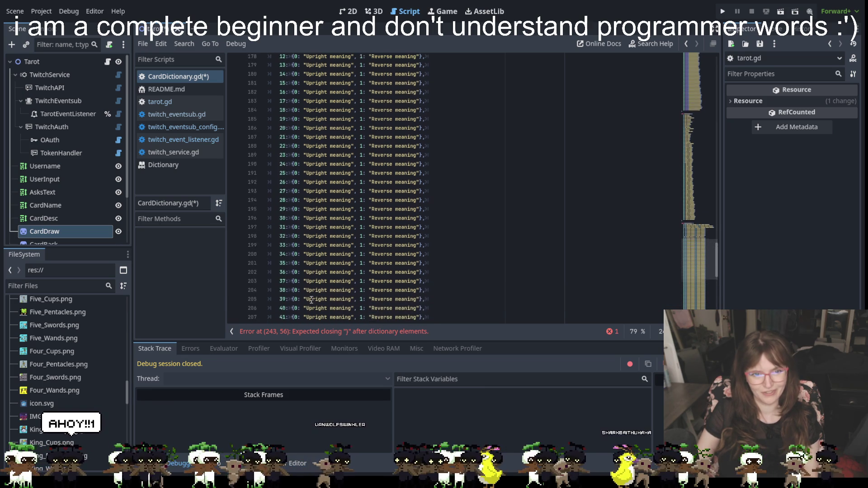
pyautogui.keyDown('ctrl'); pyautogui.scroll(3, 311, 301); pyautogui.keyUp('ctrl')
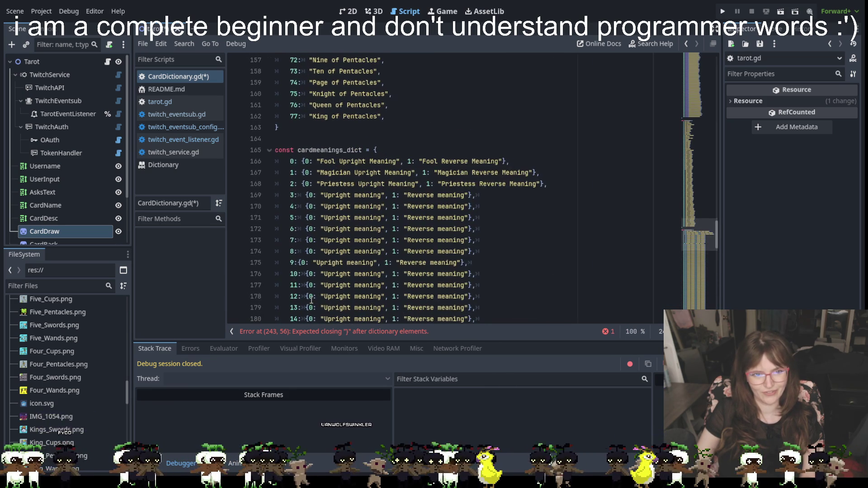
pyautogui.scroll(-5, 311, 301)
pyautogui.scroll(-10, 311, 300)
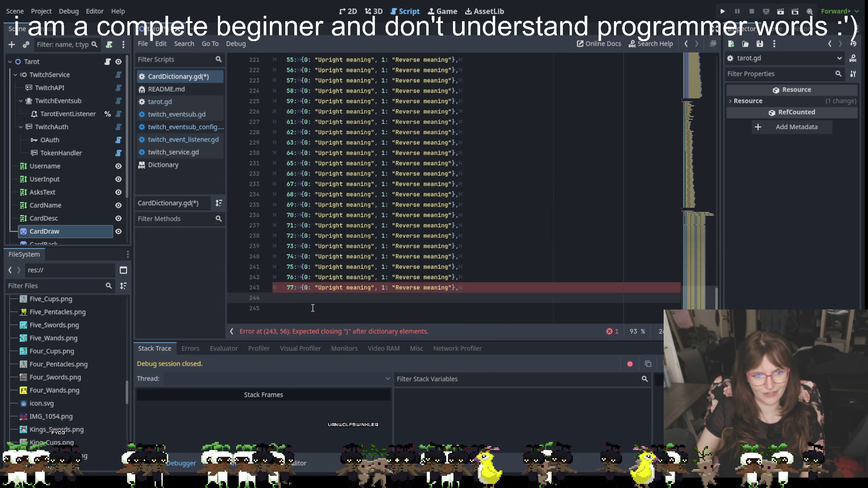
pyautogui.write('}')
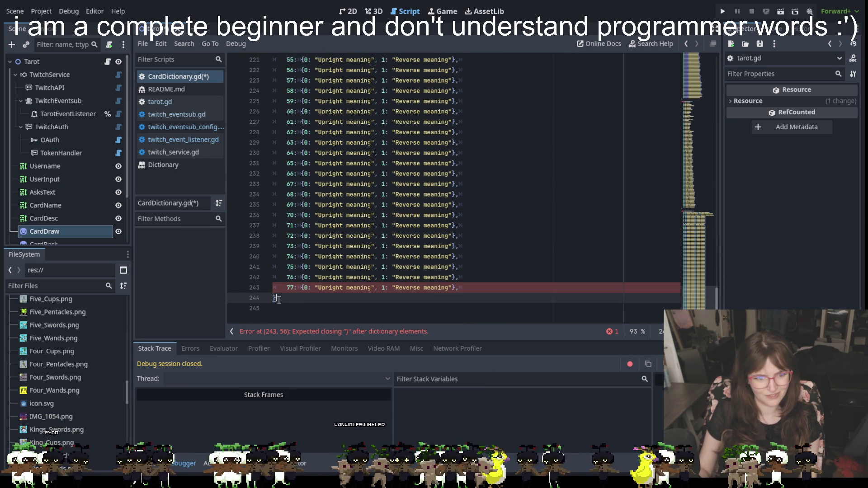
pyautogui.scroll(13, 399, 245)
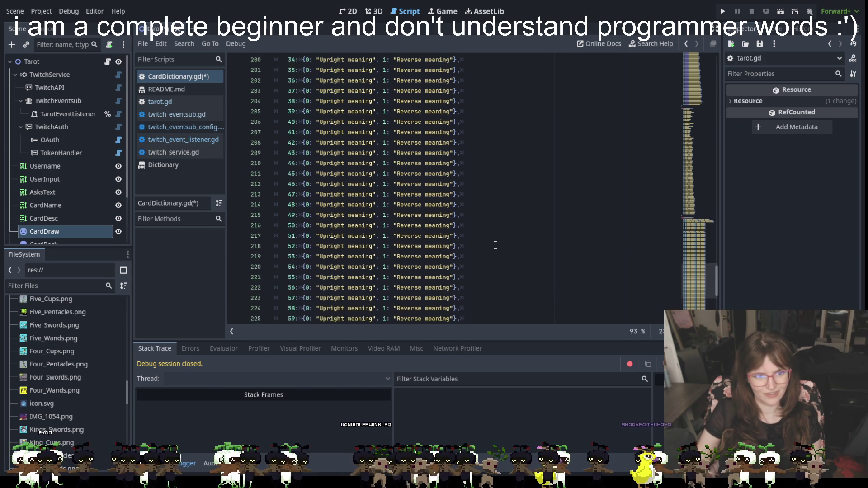
pyautogui.scroll(2, 349, 216)
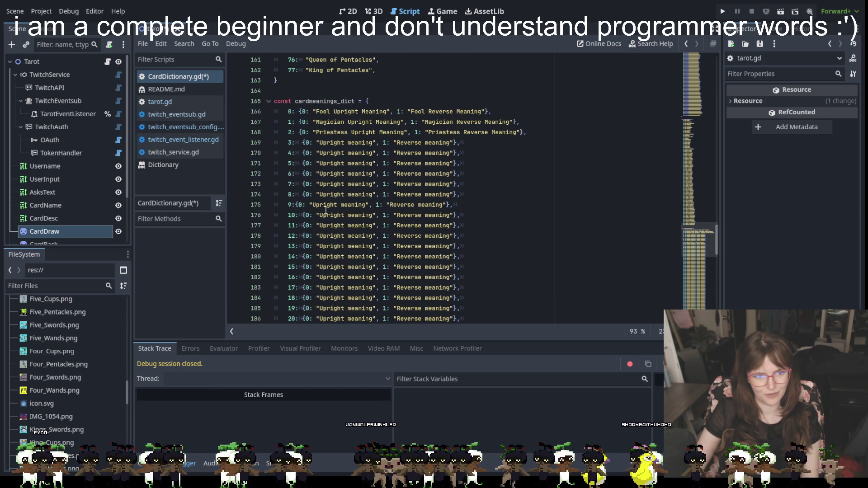
pyautogui.click(293, 207)
# Add the missing tab after key 9 on line 175
pyautogui.press('Tab')
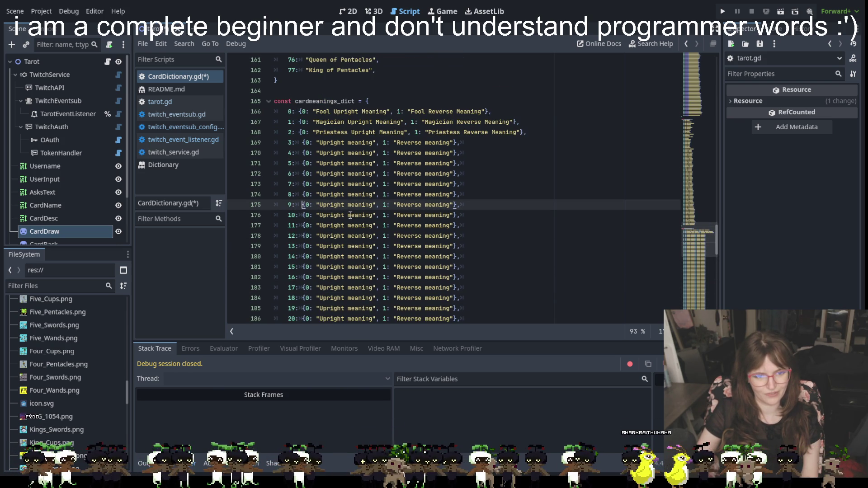
pyautogui.click(509, 220)
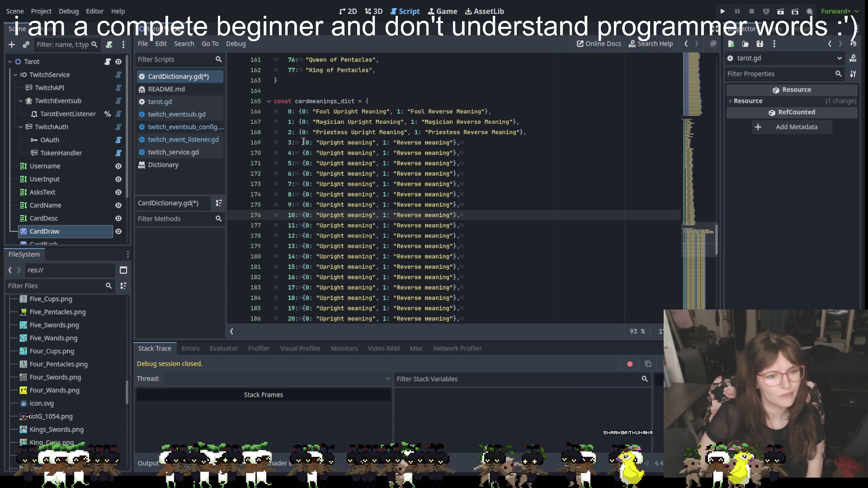
pyautogui.scroll(3, 302, 180)
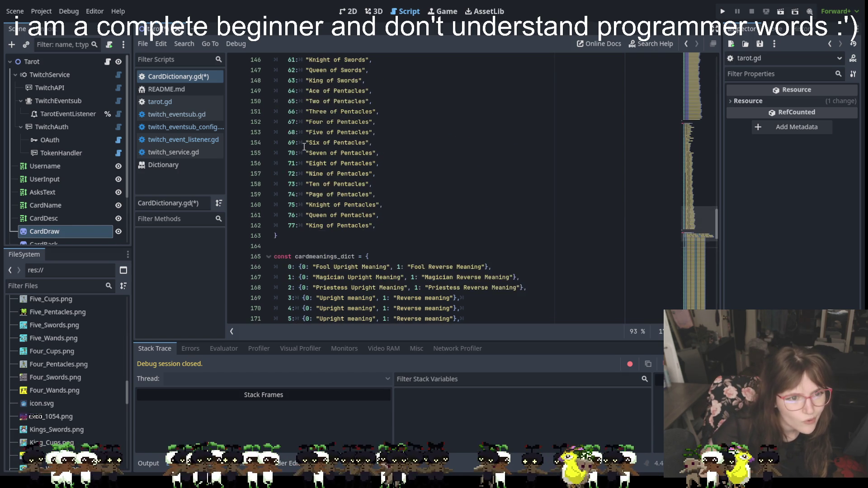
pyautogui.scroll(-1, 298, 221)
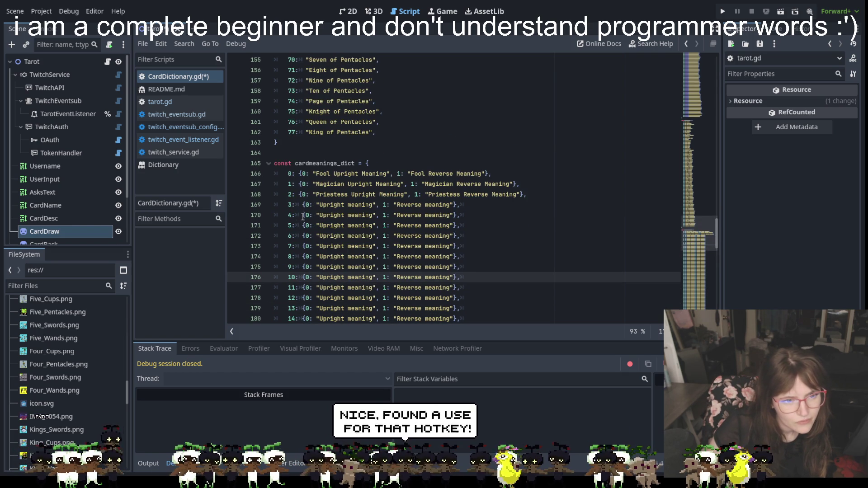
# Replace the tab gaps after keys 3 through 9 (lines 169–175) with single spaces
pyautogui.click(297, 204)
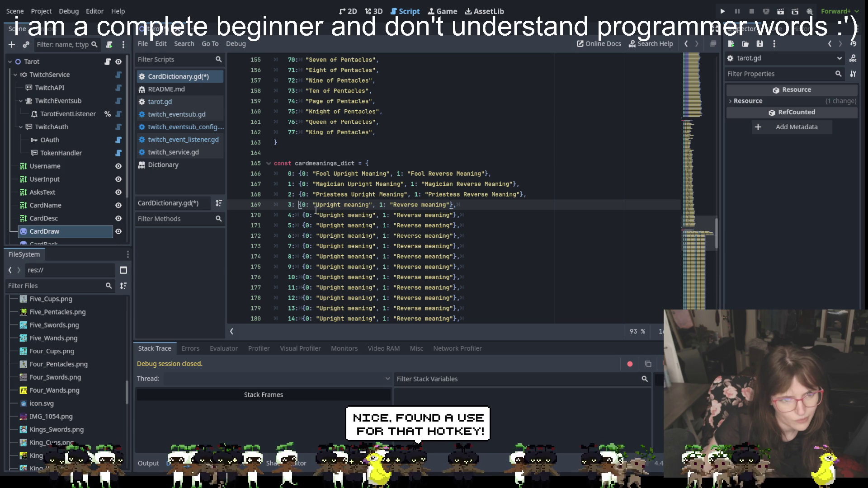
pyautogui.press('Down')
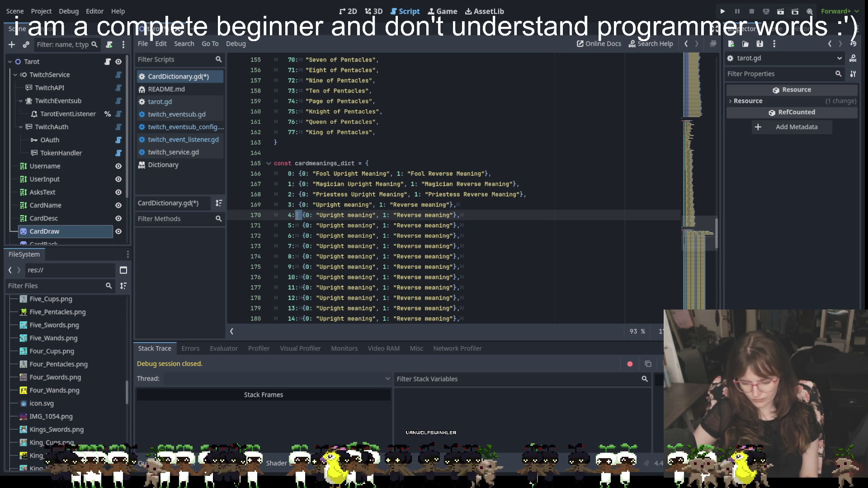
pyautogui.hotkey('shift', 'alt', 'Down')
pyautogui.hotkey('shift', 'alt', 'Down')
pyautogui.hotkey('shift', 'alt', 'Down')
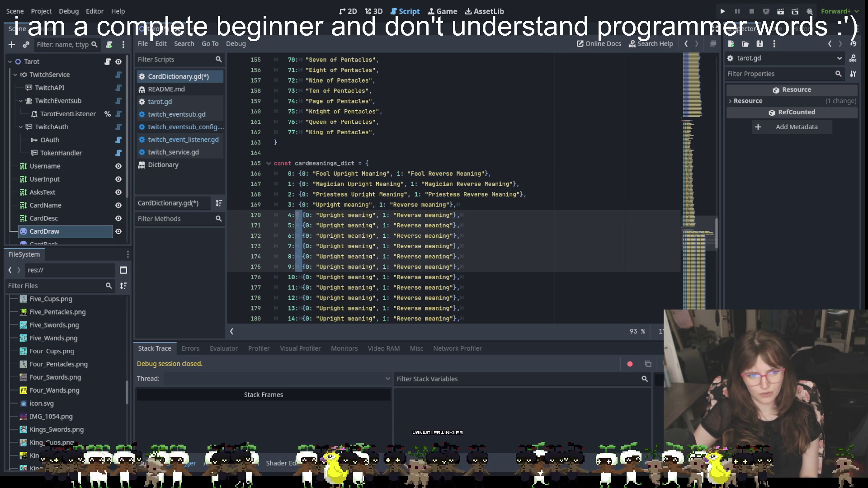
pyautogui.click(496, 267)
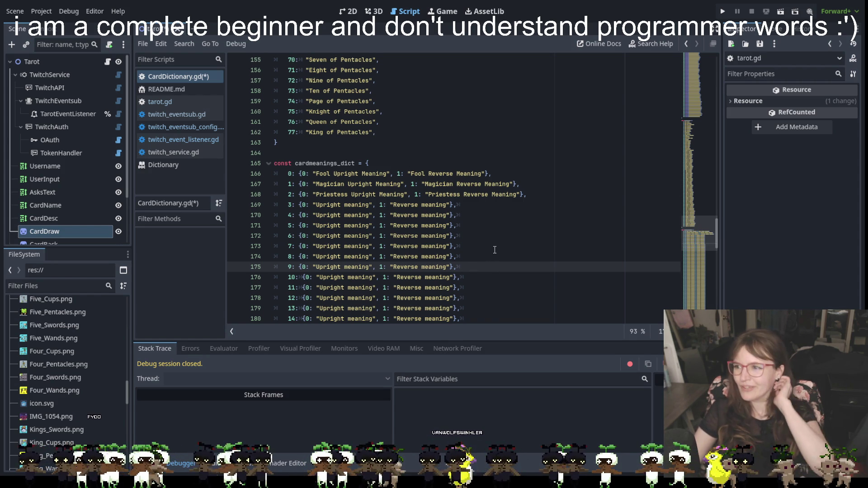
pyautogui.scroll(-4, 519, 238)
pyautogui.scroll(3, 519, 239)
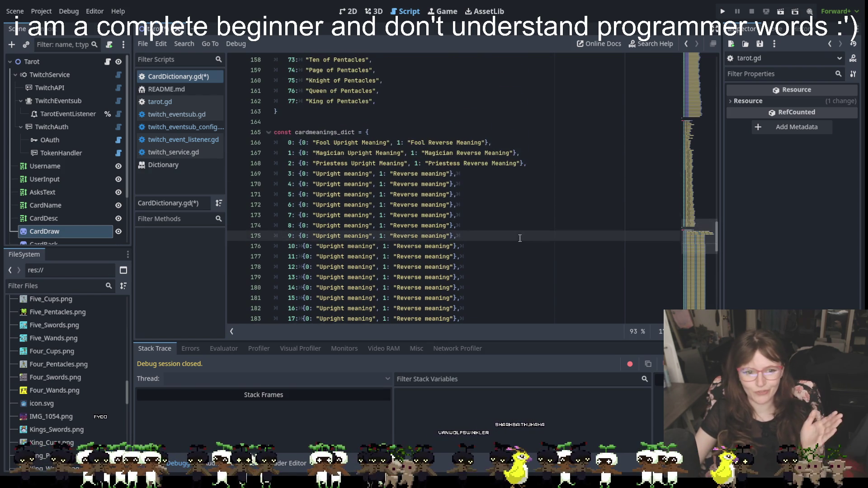
# Run a caret column from key 10 on line 176 down to the last entry, spacing the remaining gaps
pyautogui.click(299, 246)
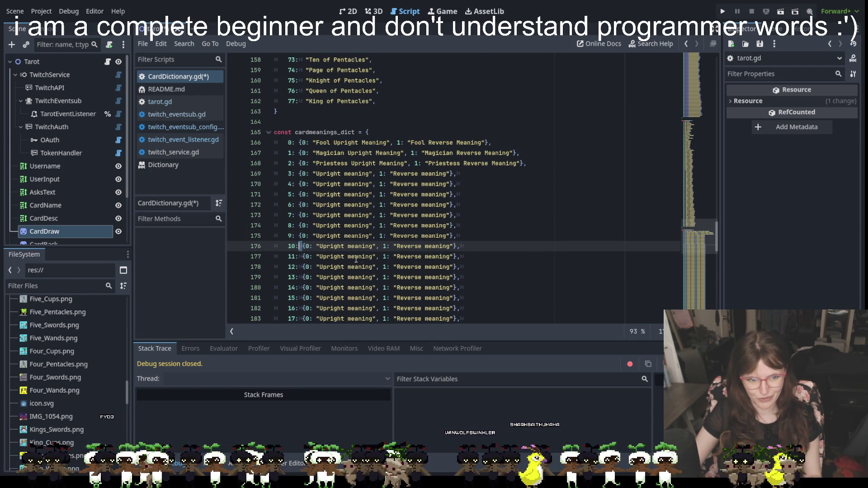
pyautogui.hotkey('shift', 'alt', 'Down')
pyautogui.hotkey('shift', 'alt', 'Down')
pyautogui.hotkey('shift', 'alt', 'Down')
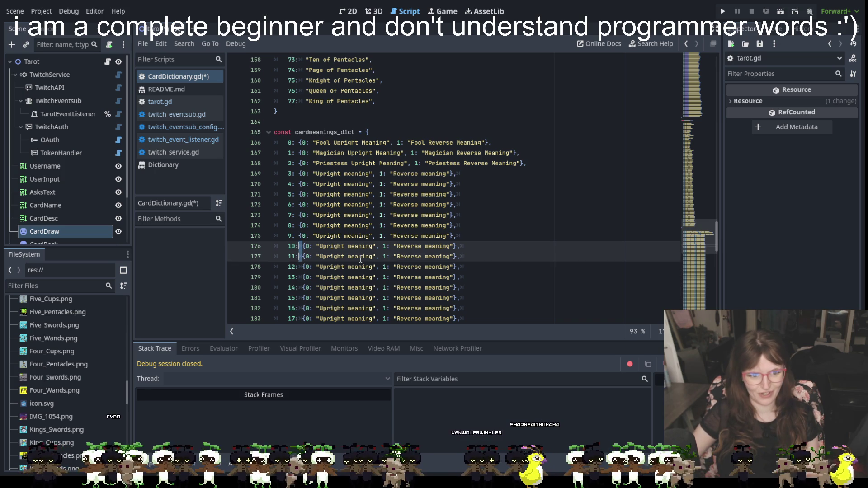
pyautogui.hotkey('shift', 'alt', 'Down')
pyautogui.hotkey('shift', 'alt', 'Down')
pyautogui.hotkey('shift', 'alt', 'Down')
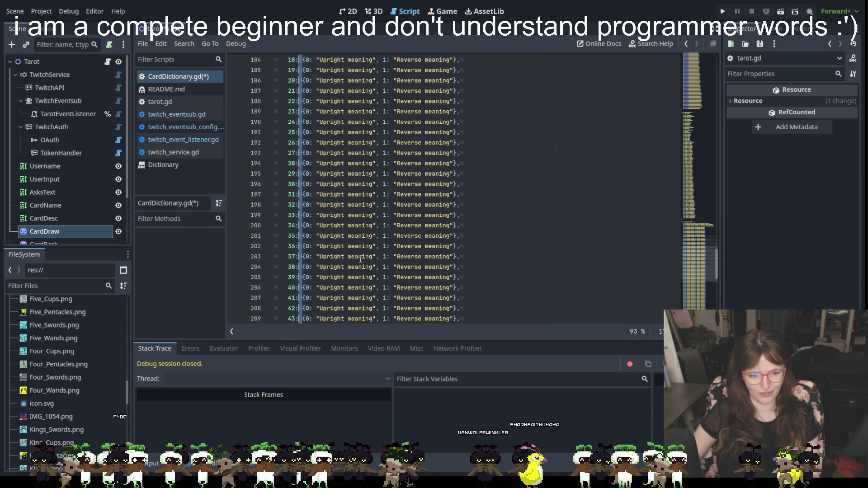
pyautogui.hotkey('shift', 'alt', 'Down')
pyautogui.hotkey('shift', 'alt', 'Down')
pyautogui.hotkey('shift', 'alt', 'Down')
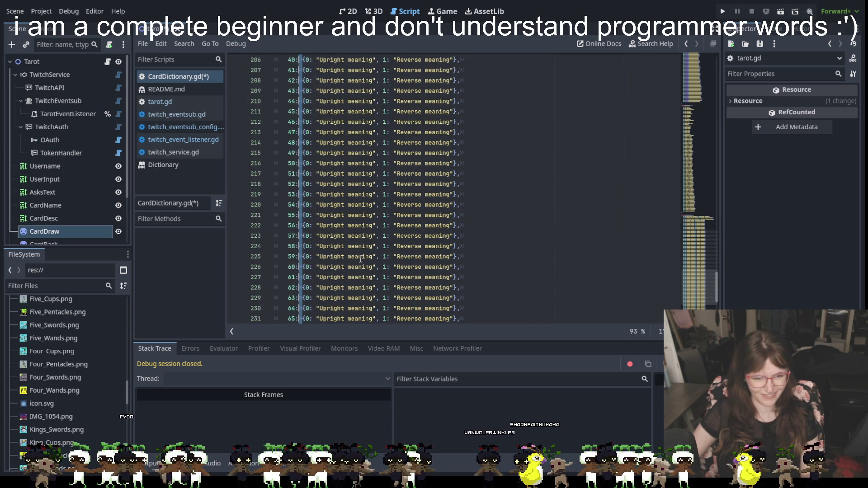
pyautogui.hotkey('shift', 'alt', 'Down')
pyautogui.hotkey('shift', 'alt', 'Down')
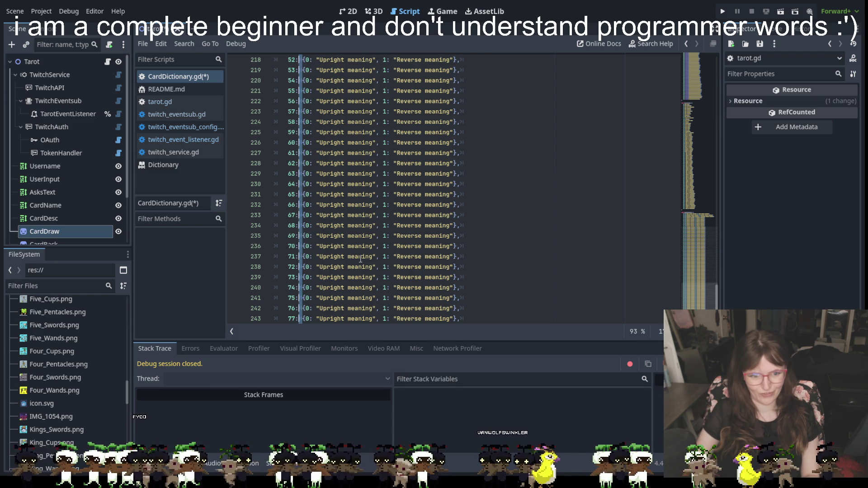
pyautogui.scroll(14, 360, 259)
pyautogui.click(414, 220)
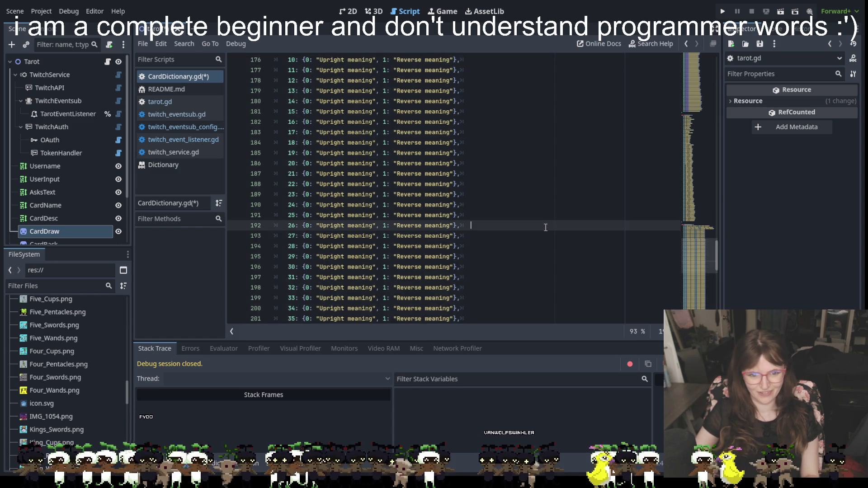
pyautogui.scroll(-15, 471, 226)
pyautogui.scroll(20, 547, 237)
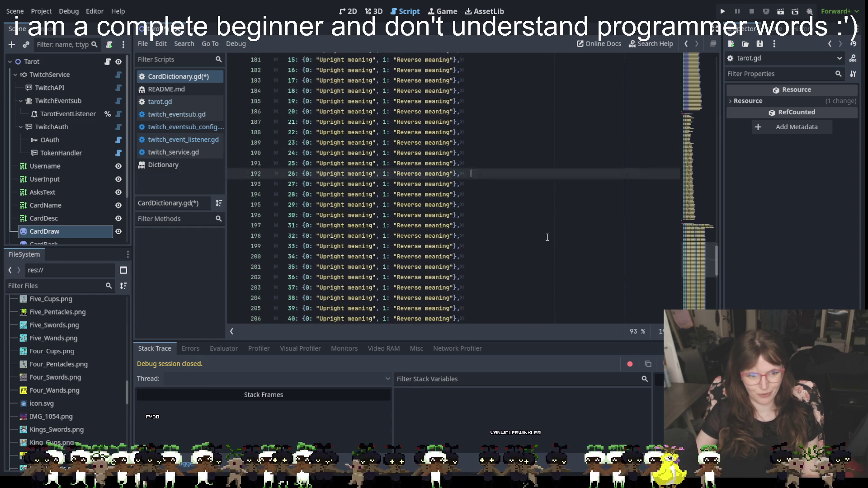
pyautogui.click(485, 234)
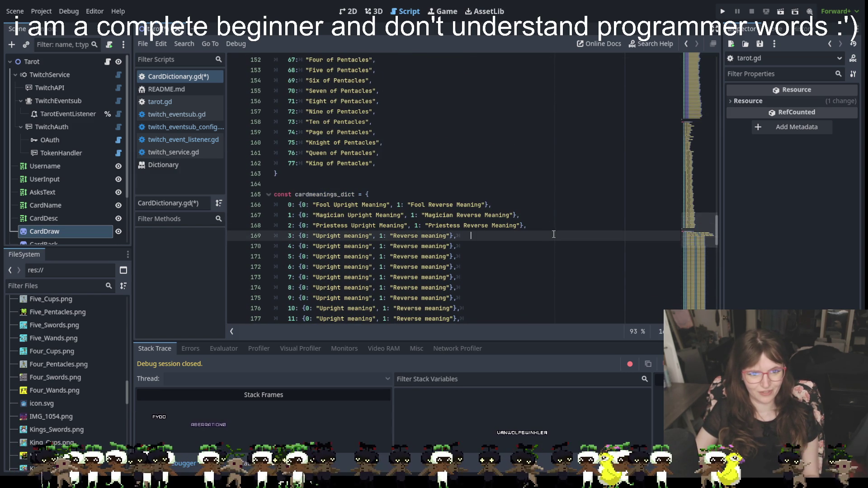
pyautogui.scroll(1, 556, 228)
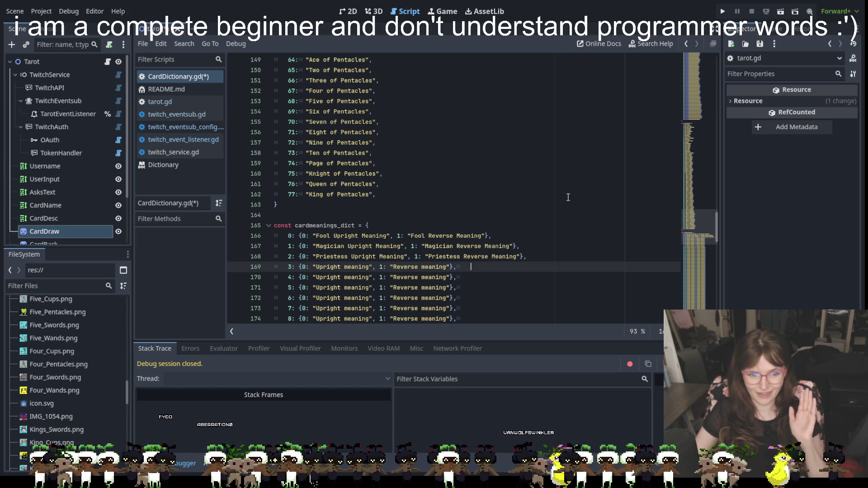
pyautogui.scroll(13, 610, 174)
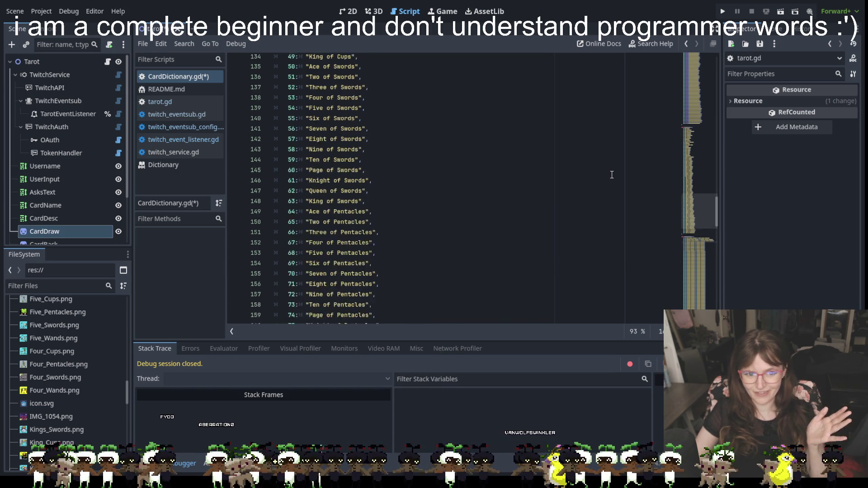
# Save and run the Tarot project to see the Fool card drawn, then stop it with F8
pyautogui.click(723, 12)
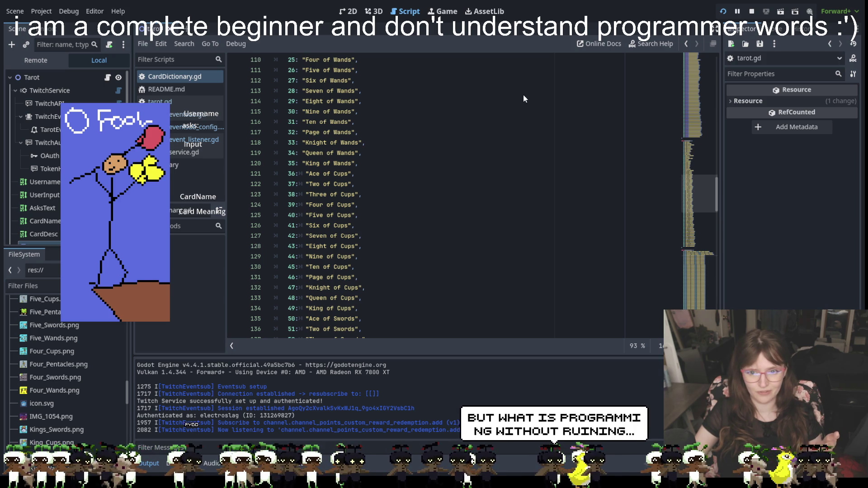
pyautogui.press('F8')
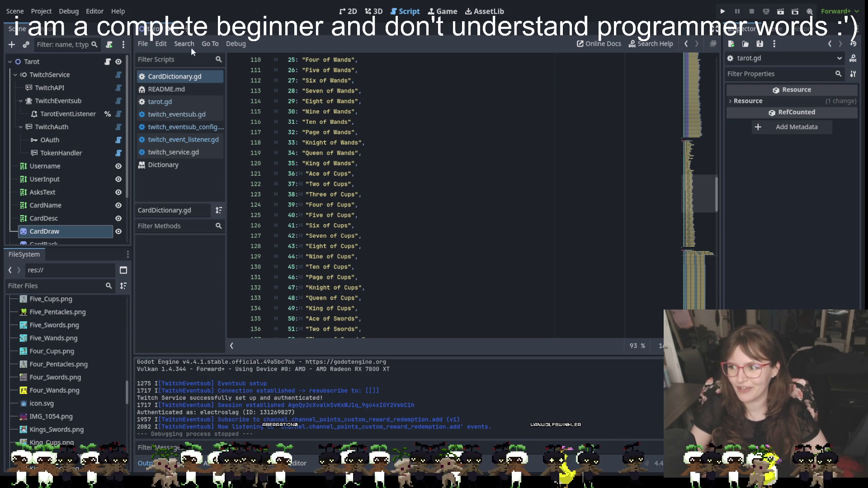
# Save the tarot scene with Scene > Save Scene
pyautogui.click(15, 11)
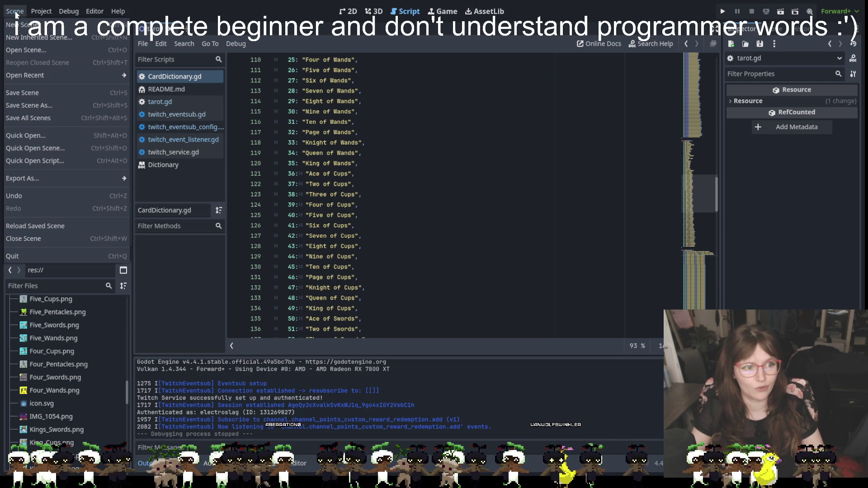
pyautogui.click(34, 96)
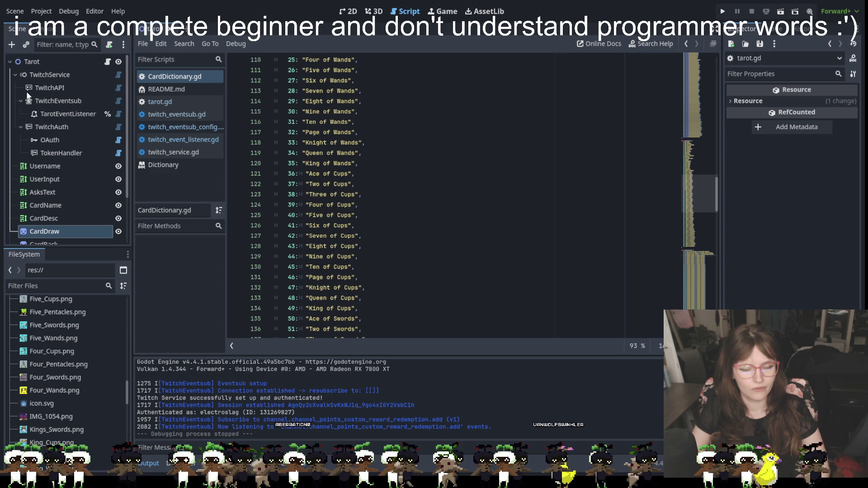
pyautogui.click(385, 198)
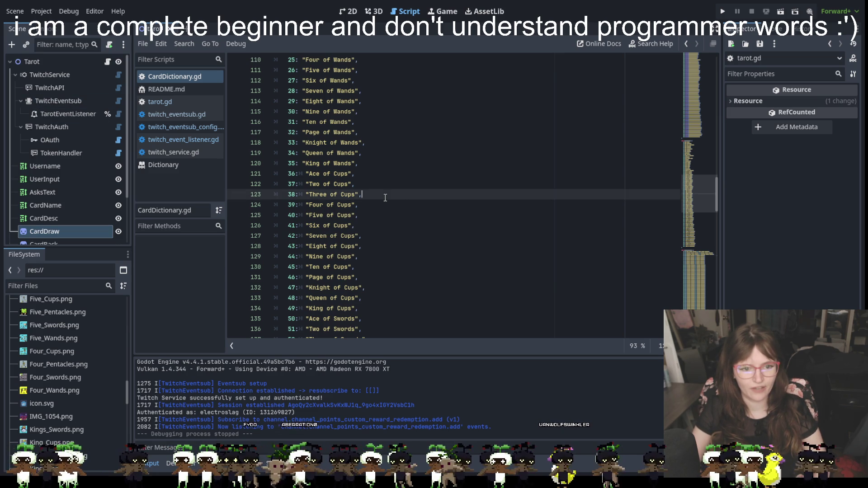
# Review the card dictionaries in CardDictionary.gd, then show the Tarot scene in the 2D editor
pyautogui.scroll(5, 385, 198)
pyautogui.scroll(9, 385, 198)
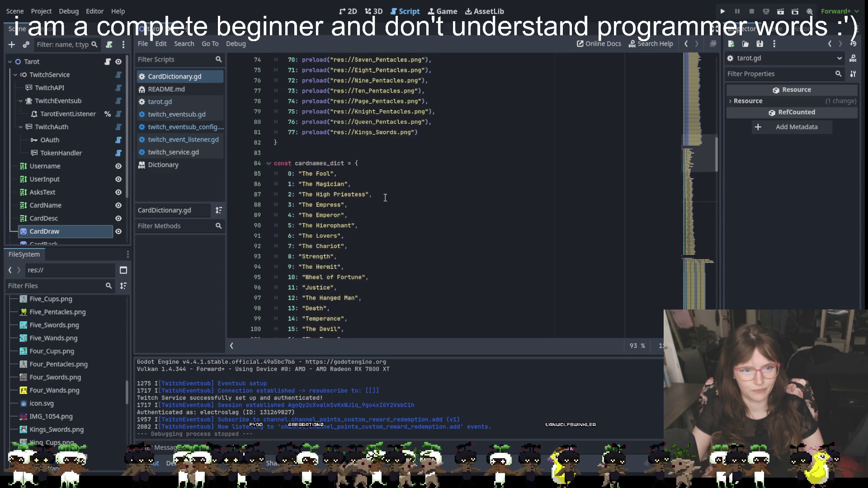
pyautogui.scroll(20, 395, 229)
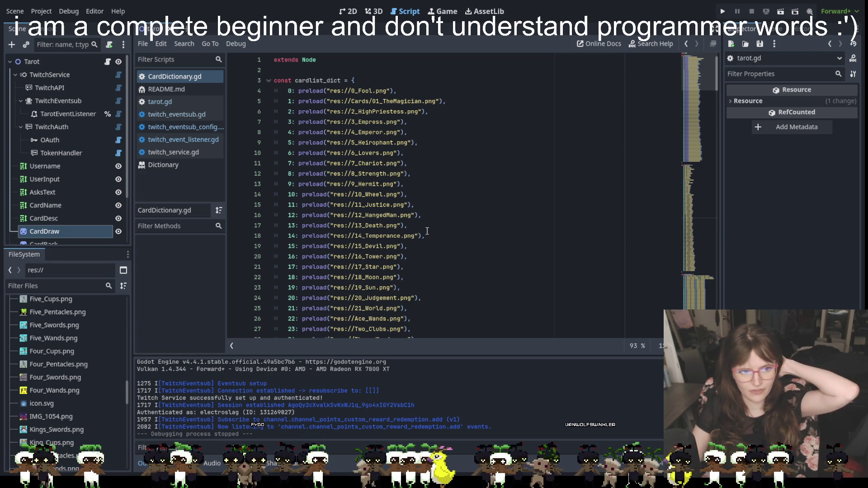
pyautogui.scroll(-9, 425, 237)
pyautogui.scroll(-20, 423, 244)
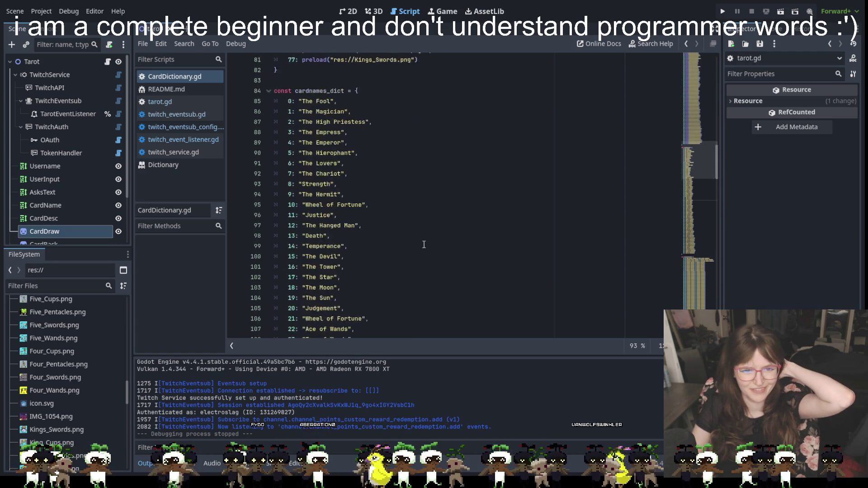
pyautogui.scroll(-6, 423, 244)
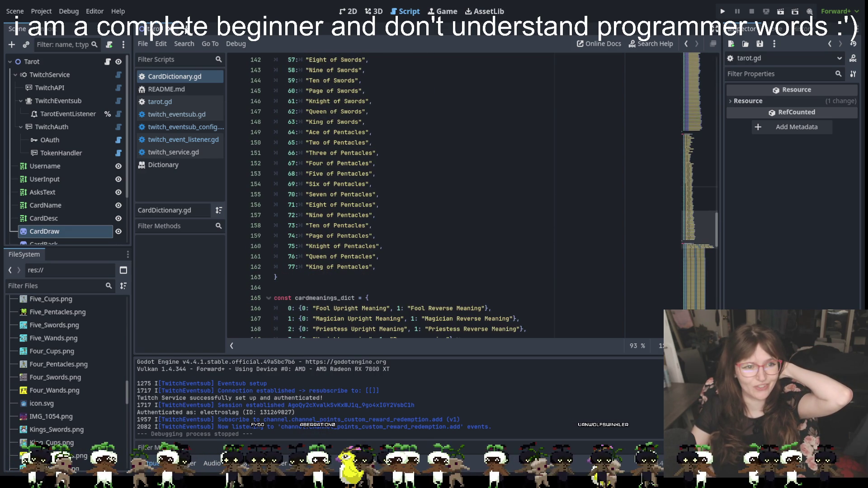
pyautogui.click(348, 10)
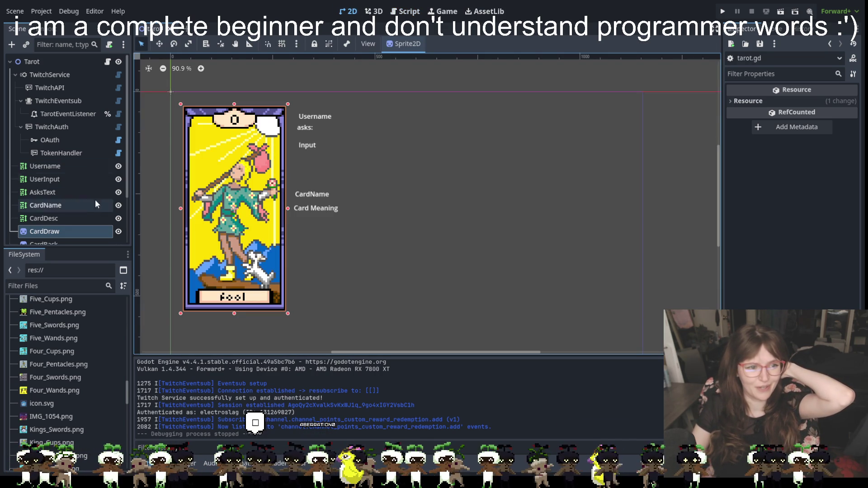
# Hide the CardDraw sprite in the Scene dock and run the Tarot project again
pyautogui.click(117, 231)
pyautogui.scroll(-3, 96, 204)
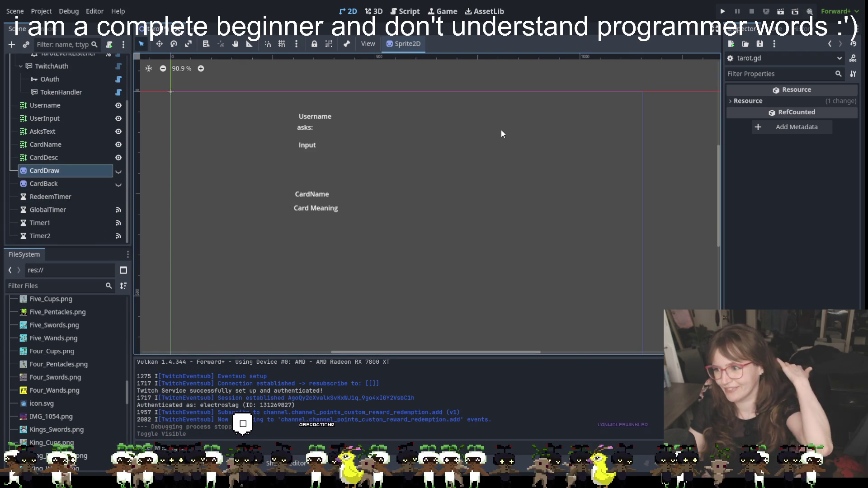
pyautogui.click(723, 11)
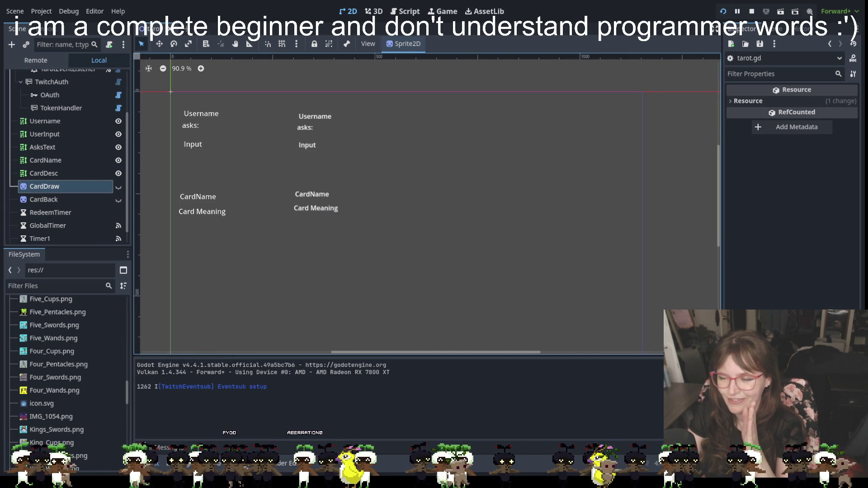
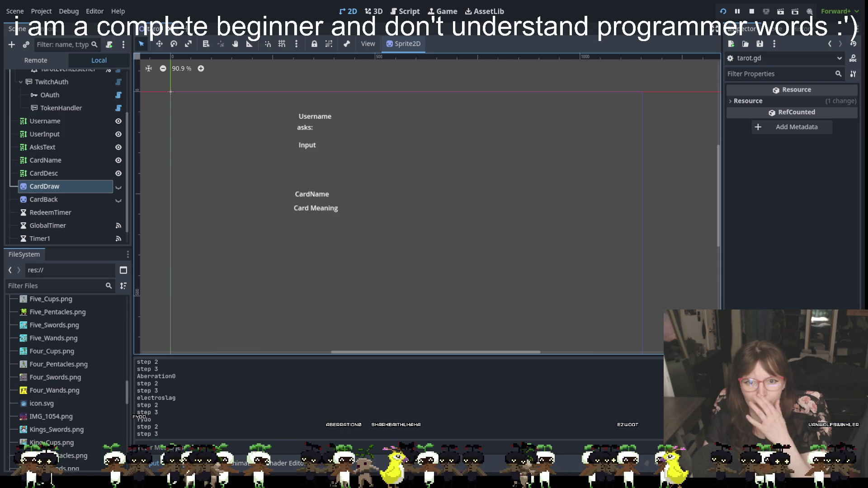
# Stop the running tarot overlay and relaunch it to test card draws
pyautogui.click(750, 11)
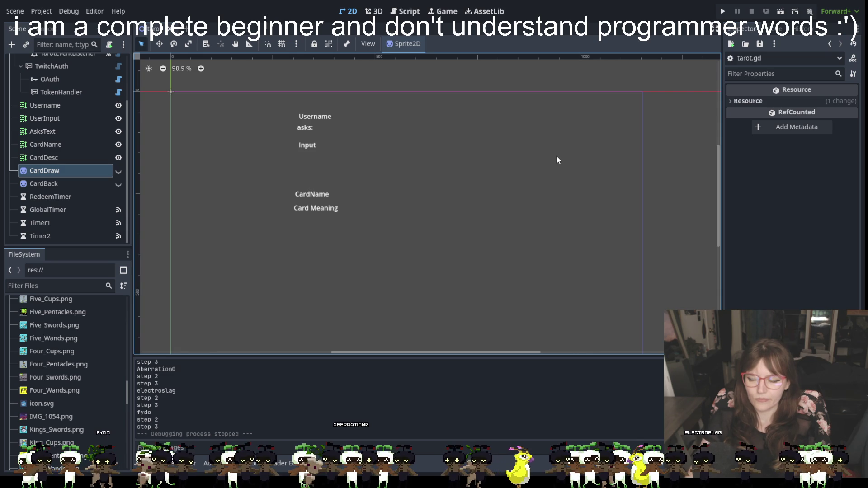
pyautogui.click(723, 11)
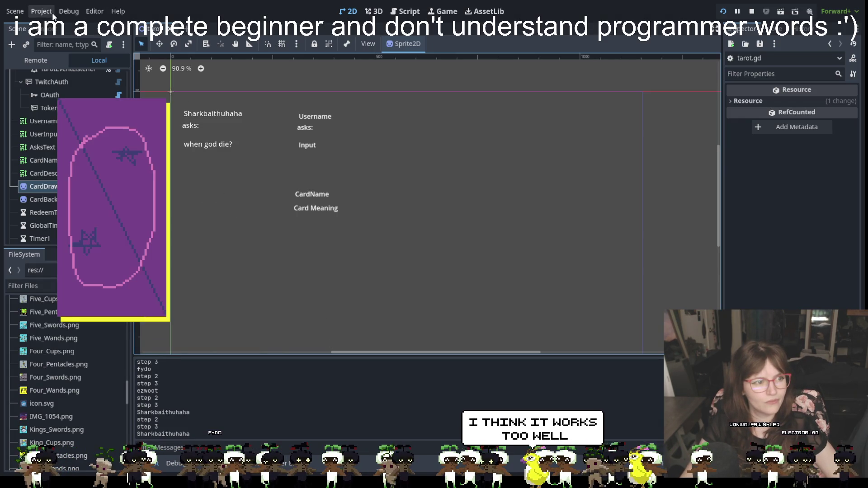
# Glance at the Project menu, close it, and move to the Script workspace
pyautogui.click(40, 11)
pyautogui.click(118, 11)
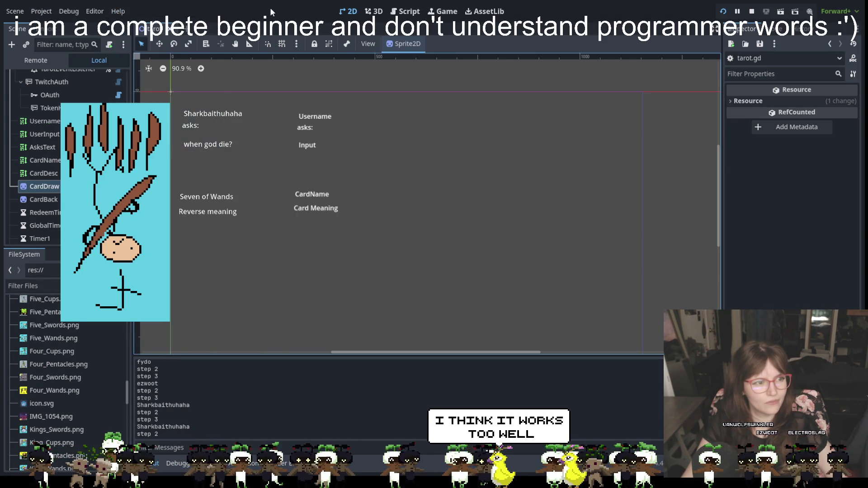
pyautogui.click(405, 11)
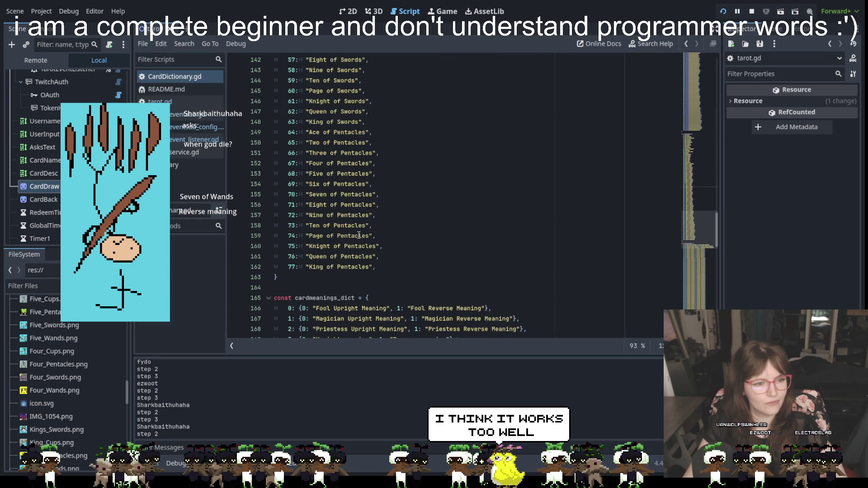
# Open tarot.gd and read through its cardmeanings_dict and CoinFlip description logic
pyautogui.click(160, 102)
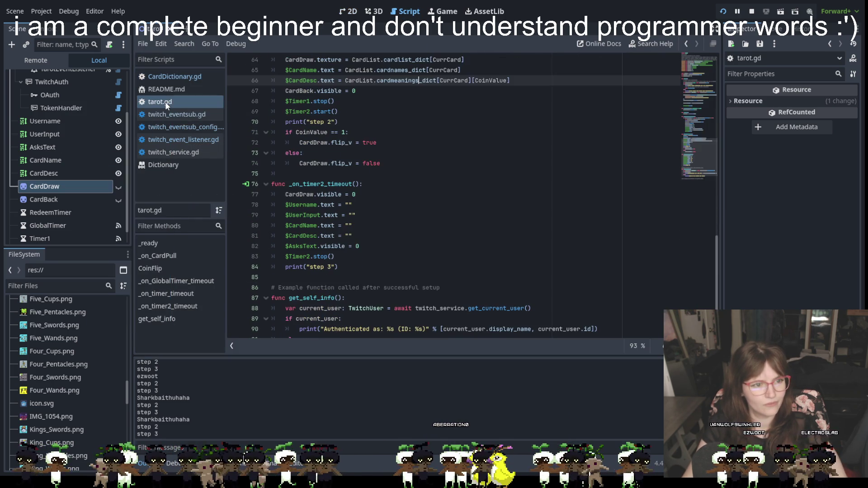
pyautogui.scroll(7, 366, 196)
pyautogui.scroll(9, 366, 196)
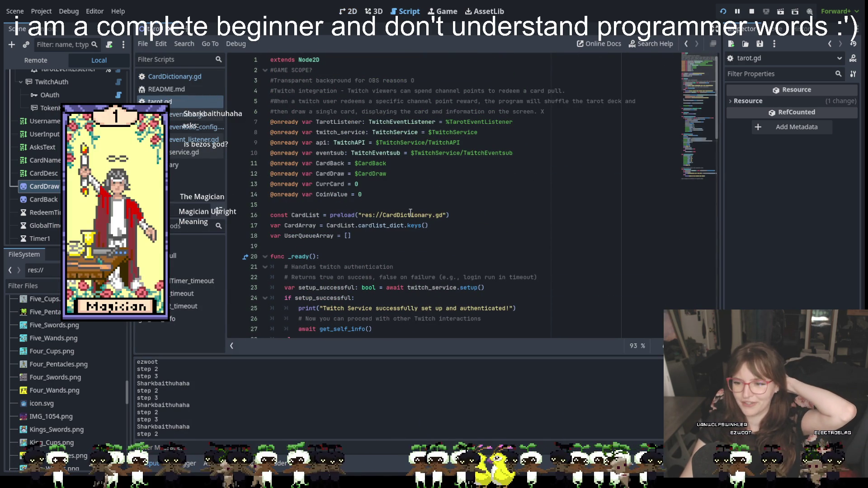
pyautogui.moveTo(425, 212)
pyautogui.scroll(-2, 400, 221)
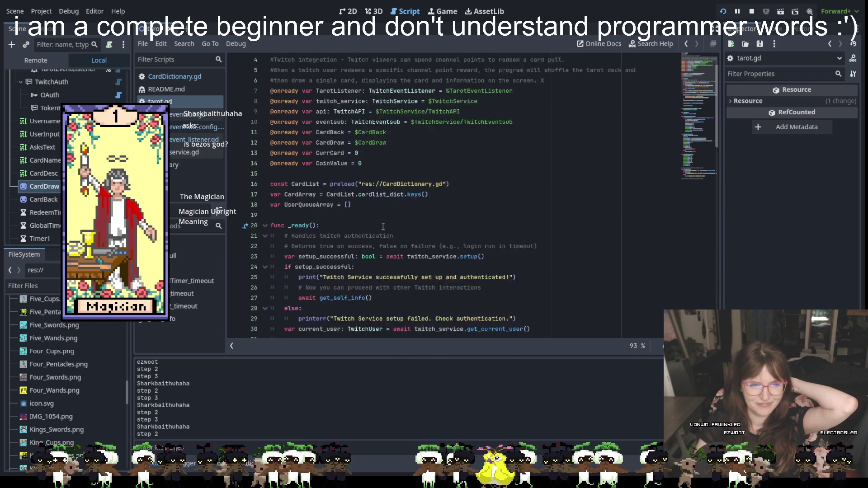
pyautogui.scroll(2, 386, 226)
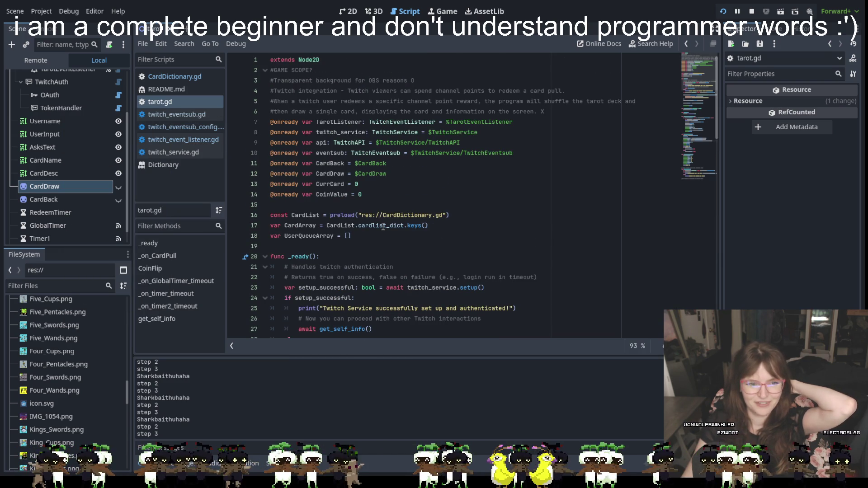
pyautogui.moveTo(382, 215)
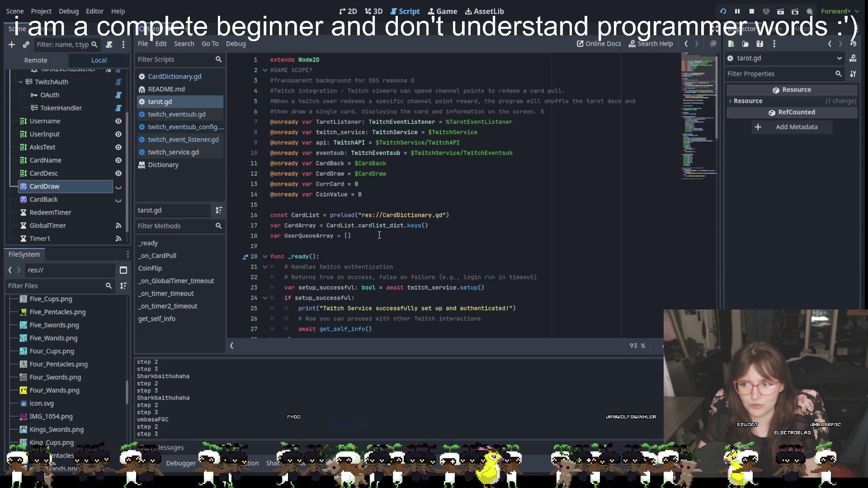
pyautogui.scroll(-3, 327, 252)
pyautogui.scroll(-3, 327, 252)
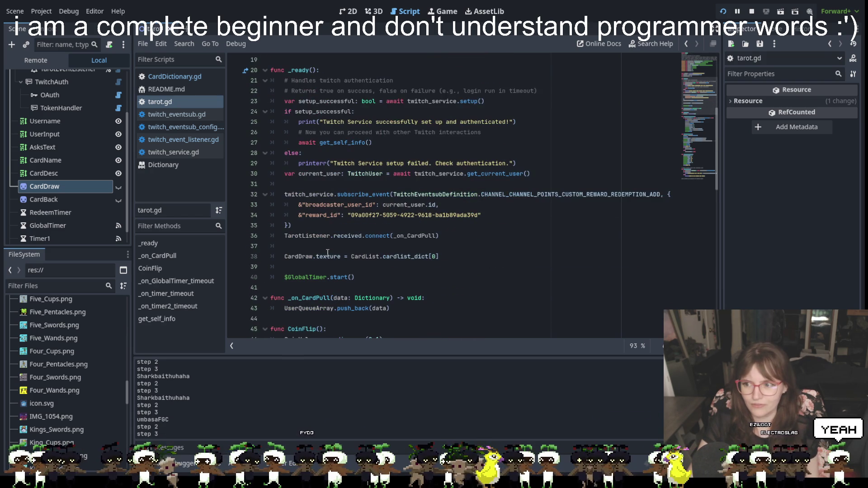
pyautogui.scroll(-8, 327, 253)
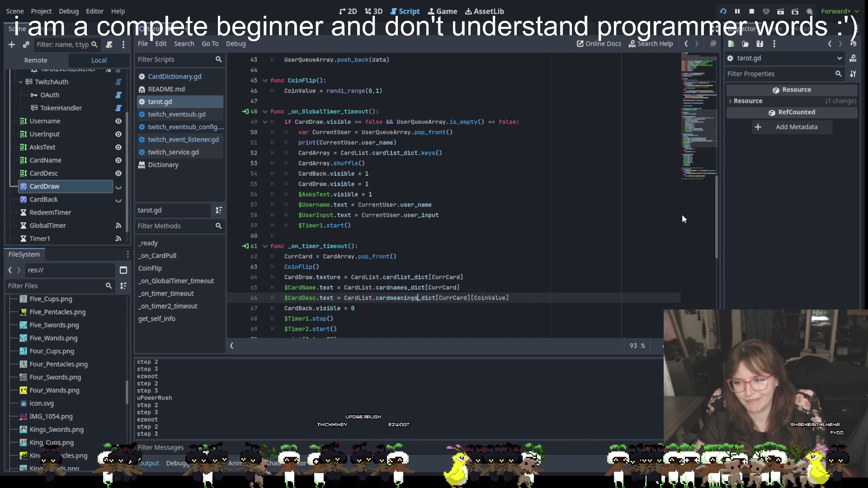
pyautogui.scroll(-8, 681, 215)
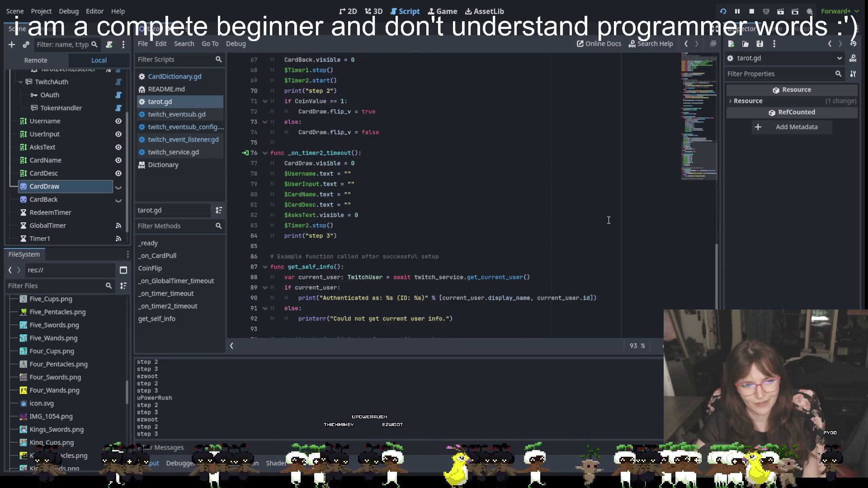
pyautogui.scroll(4, 609, 218)
pyautogui.scroll(-4, 609, 220)
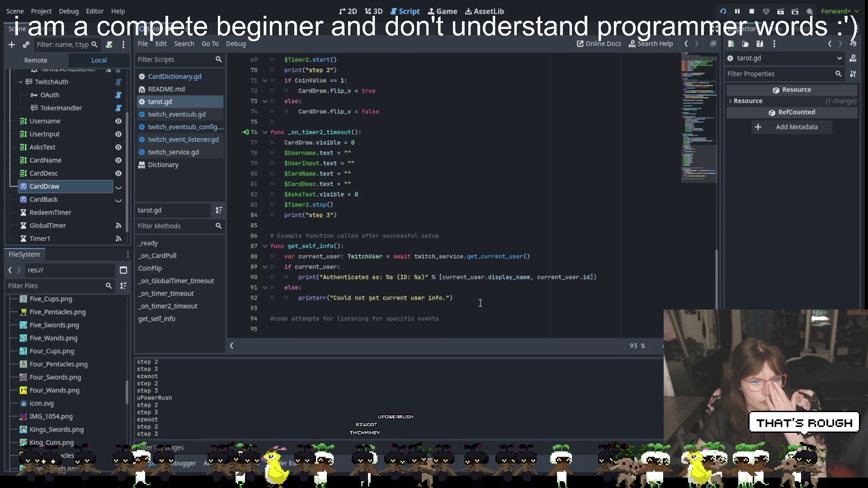
pyautogui.scroll(20, 480, 302)
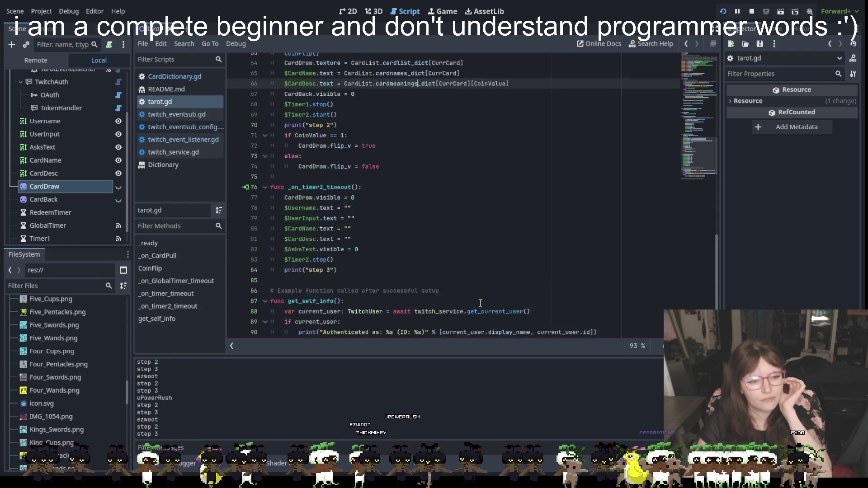
pyautogui.scroll(3, 480, 302)
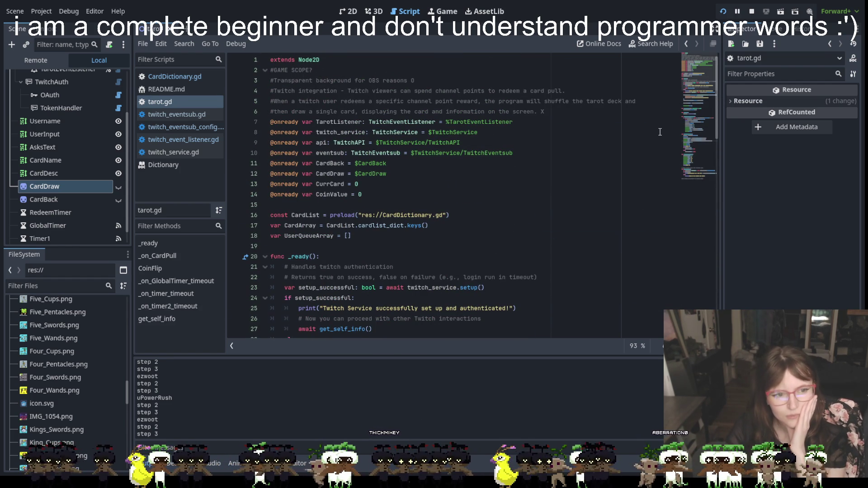
# Run the overlay to confirm Twitch authentication and reward subscription, then stop it with F8
pyautogui.click(723, 11)
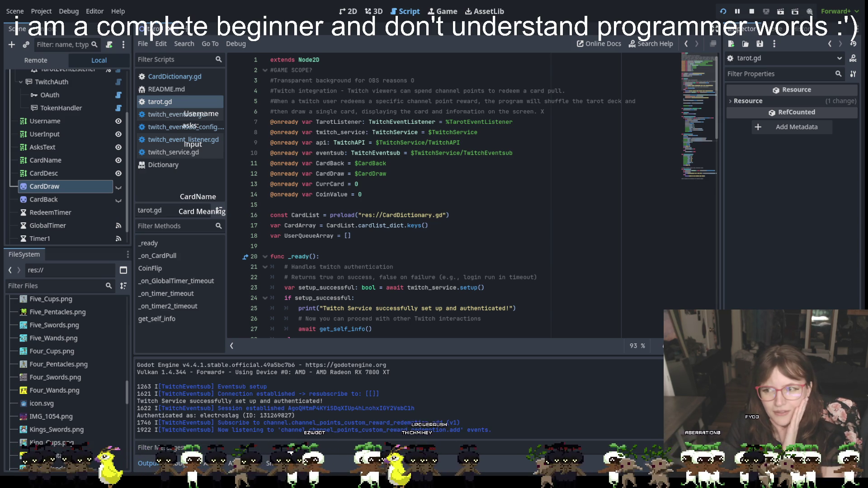
pyautogui.press('F8')
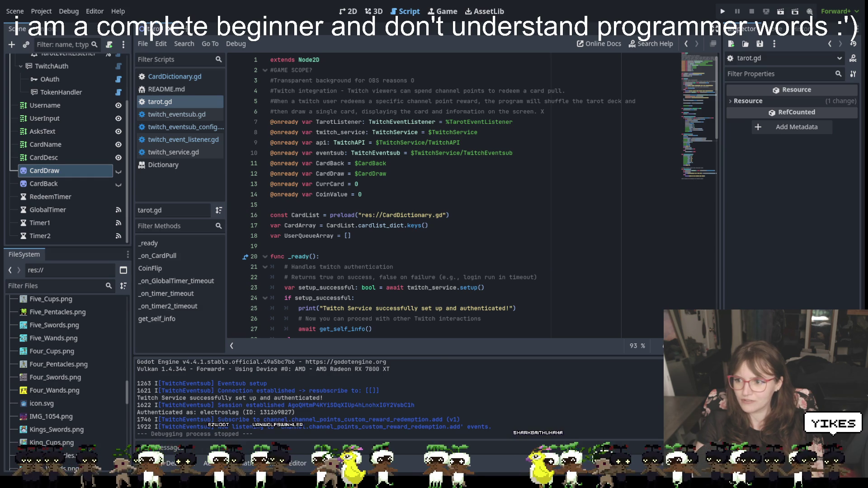
pyautogui.click(608, 262)
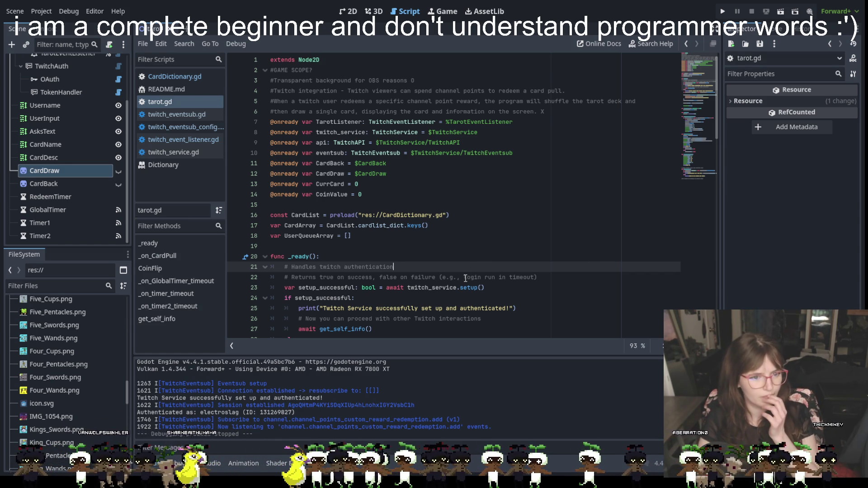
pyautogui.scroll(-4, 465, 278)
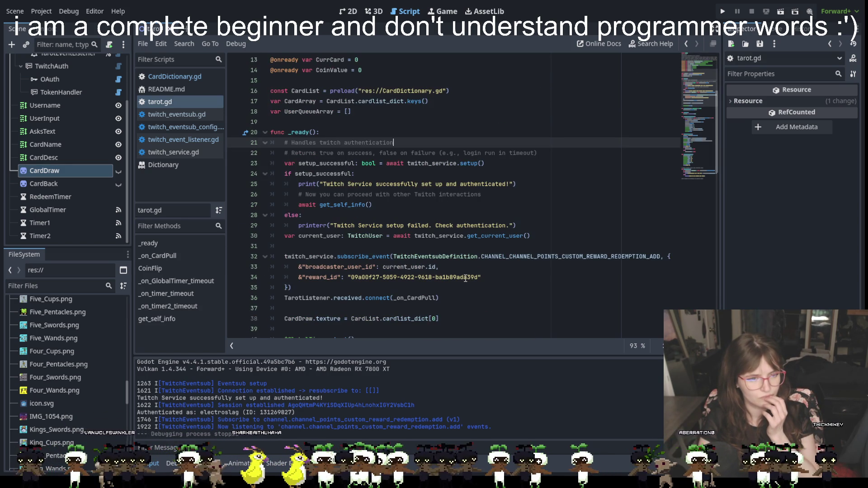
pyautogui.scroll(-4, 465, 278)
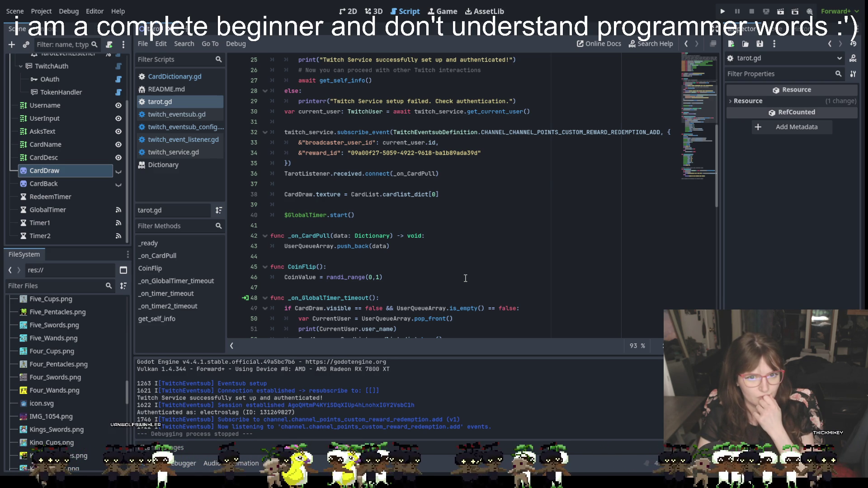
pyautogui.scroll(4, 465, 278)
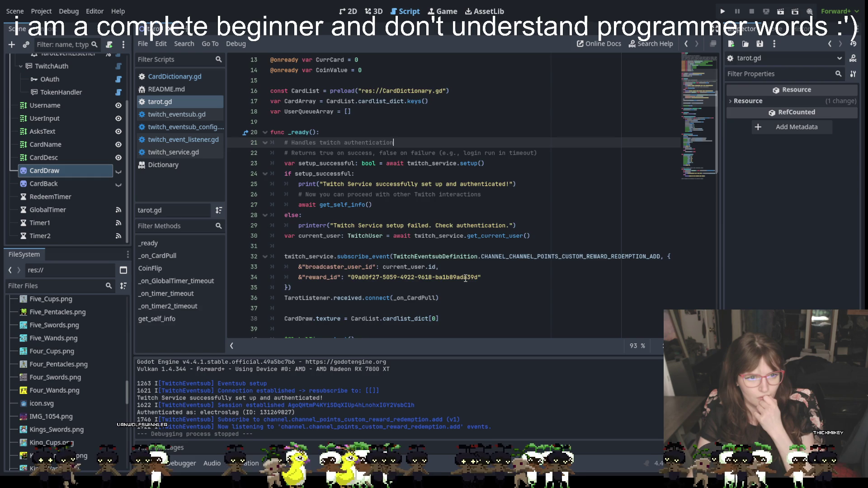
pyautogui.scroll(4, 465, 278)
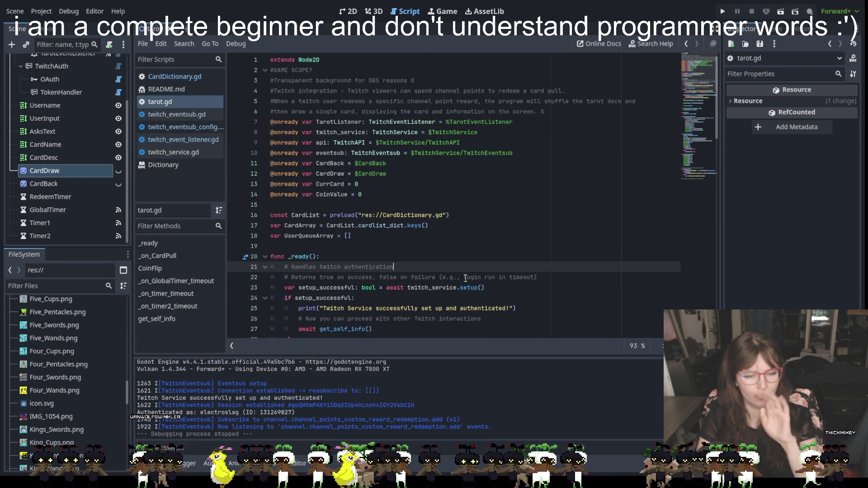
pyautogui.click(723, 11)
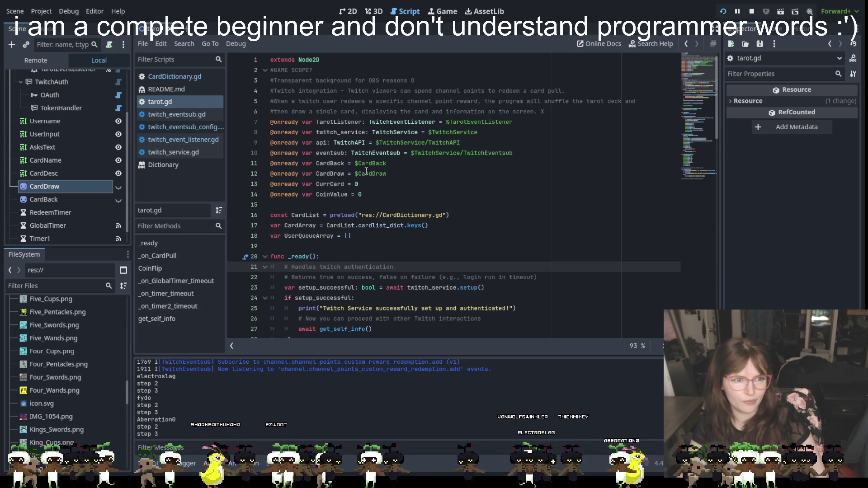
pyautogui.scroll(-3, 362, 151)
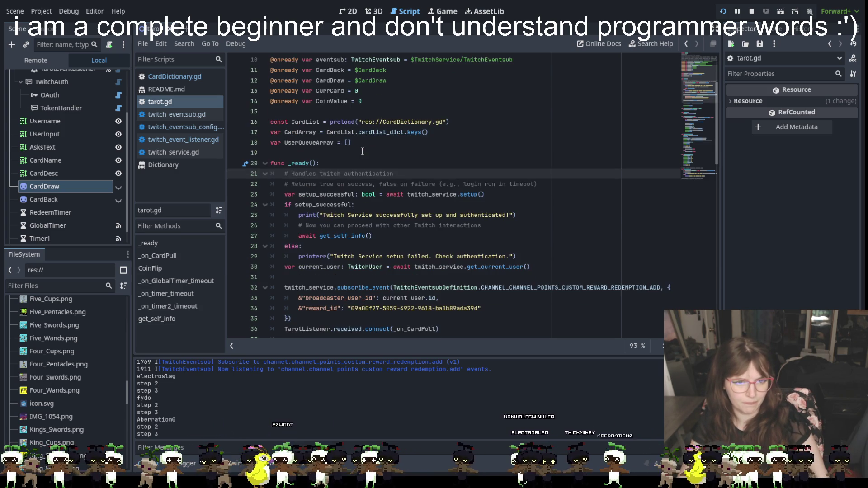
pyautogui.scroll(-3, 362, 151)
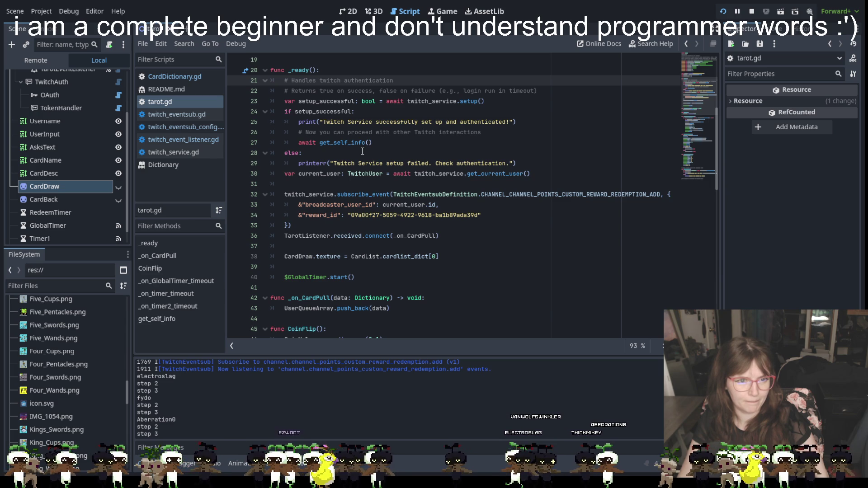